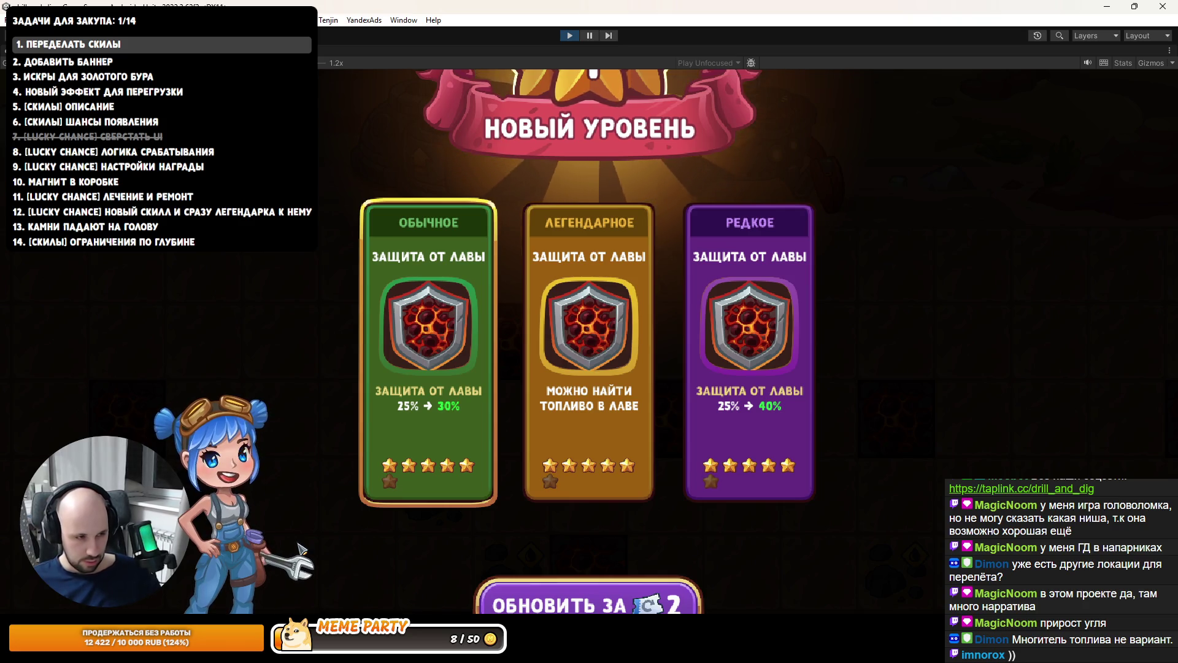
Switch to Chrome and open the 01 Desert spreadsheet from the Таблицы bookmarks folder.
{"action": "key", "text": "alt+Tab"}
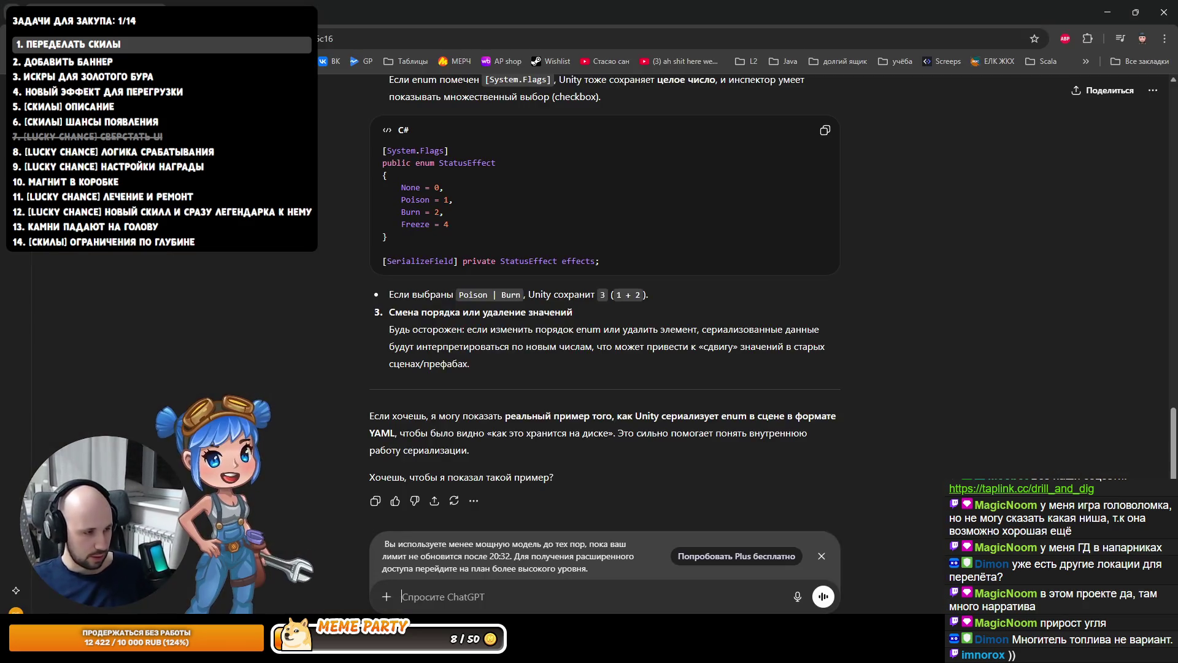
{"action": "left_click", "coordinate": [184, 4]}
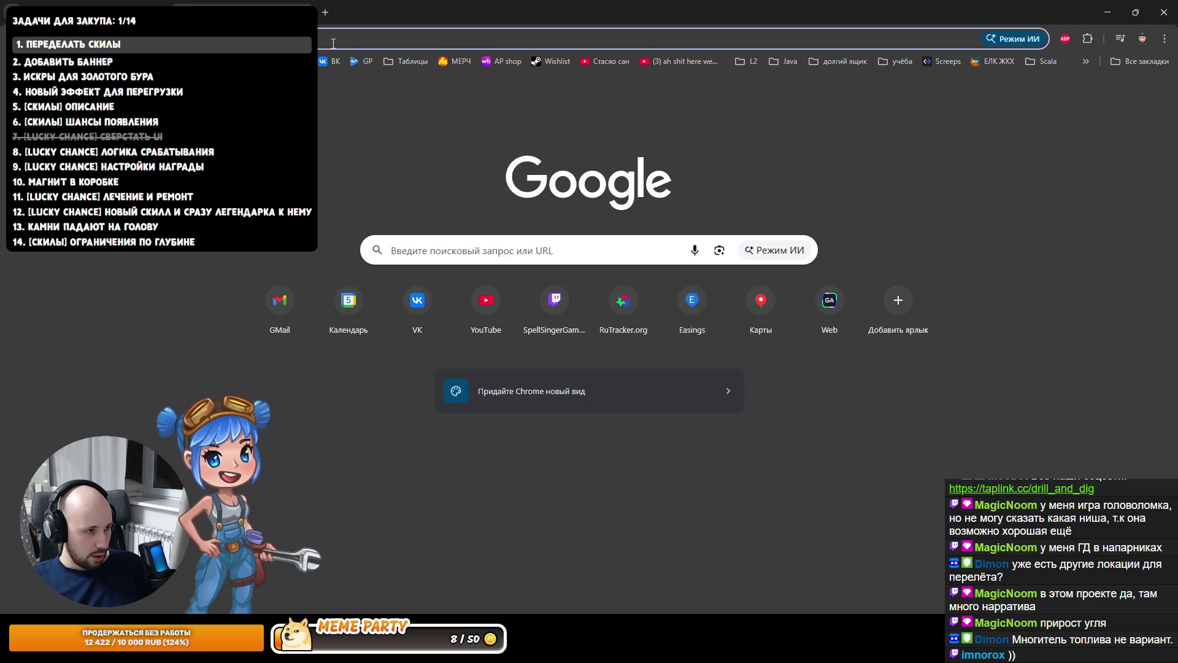
{"action": "left_click", "coordinate": [415, 60]}
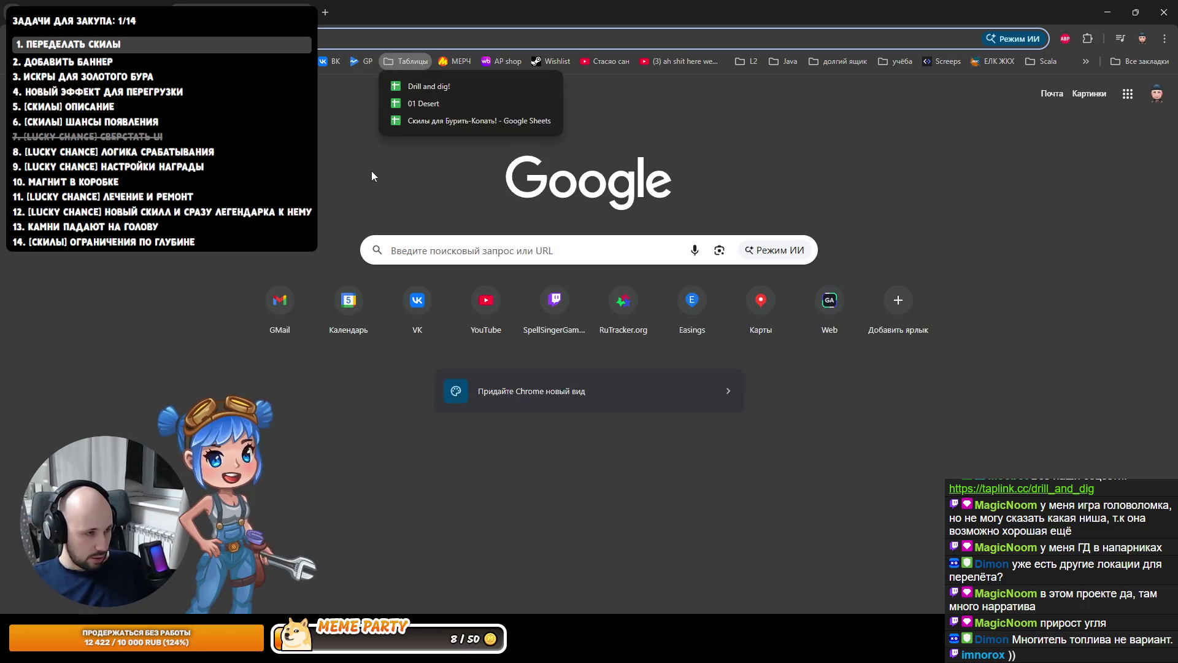
{"action": "left_click", "coordinate": [404, 105]}
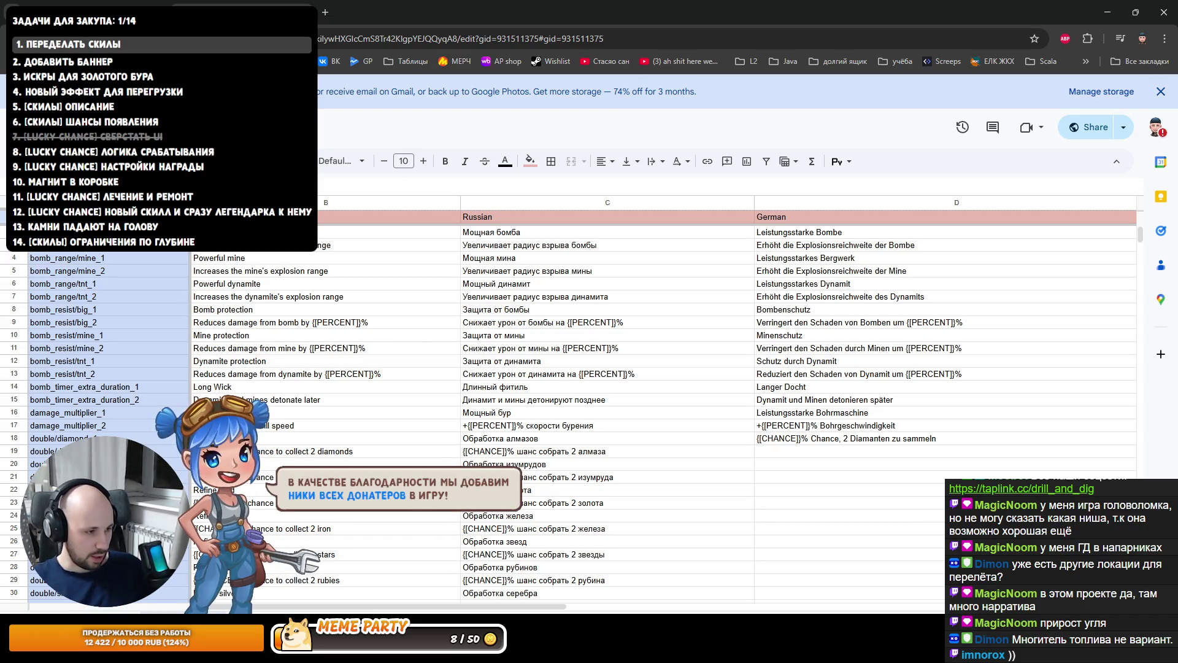
Copy the fuel_gain_multiplier rows A46:C55 and move to the sheet listing upgrade/fuel_chance.
{"action": "scroll", "coordinate": [650, 445], "scroll_direction": "down", "scroll_amount": 6}
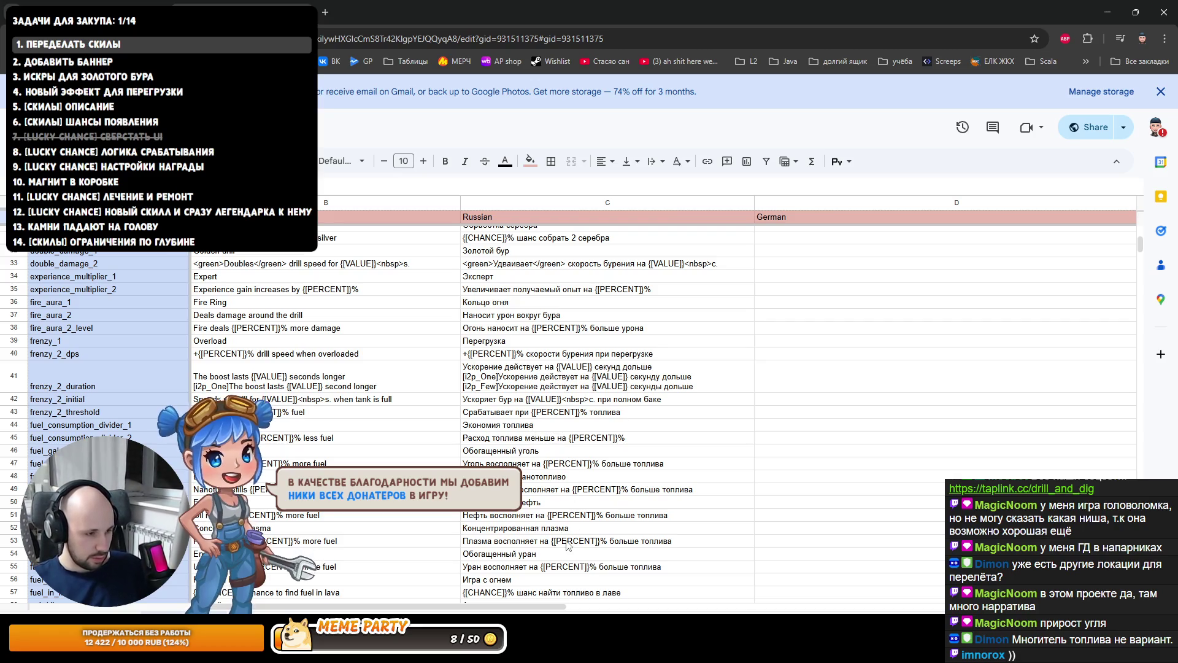
{"action": "scroll", "coordinate": [522, 515], "scroll_direction": "down", "scroll_amount": 1}
{"action": "left_click", "coordinate": [517, 454]}
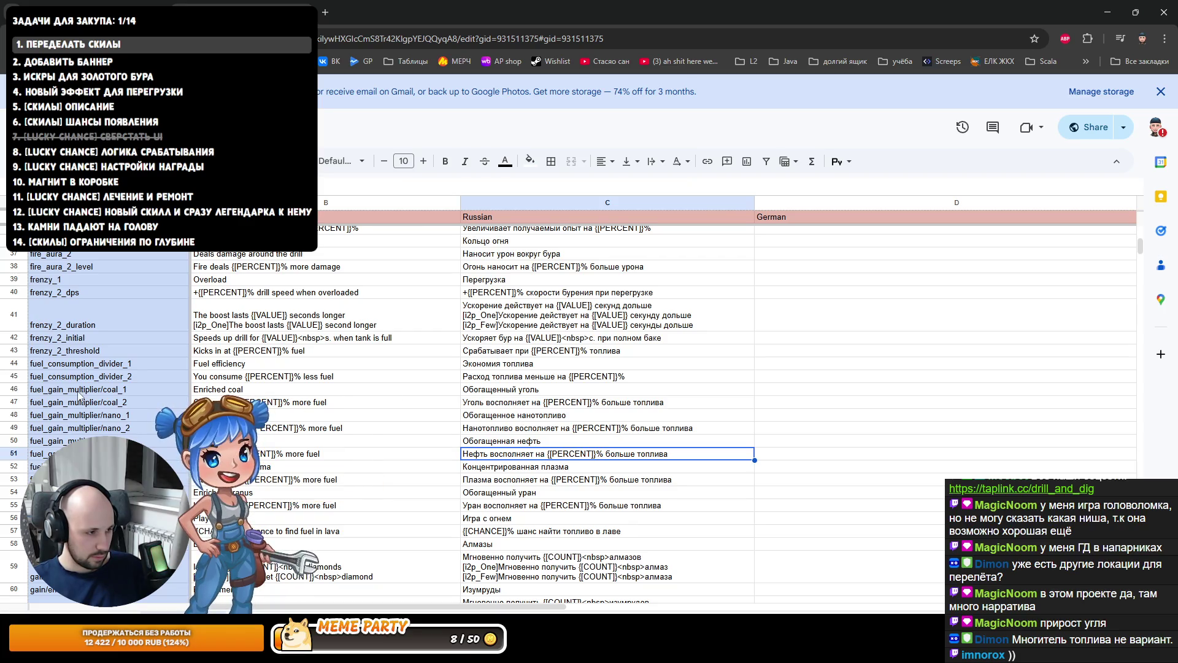
{"action": "mouse_move", "coordinate": [92, 389]}
{"action": "left_mouse_down"}
{"action": "mouse_move", "coordinate": [123, 488]}
{"action": "mouse_move", "coordinate": [539, 507]}
{"action": "left_mouse_up"}
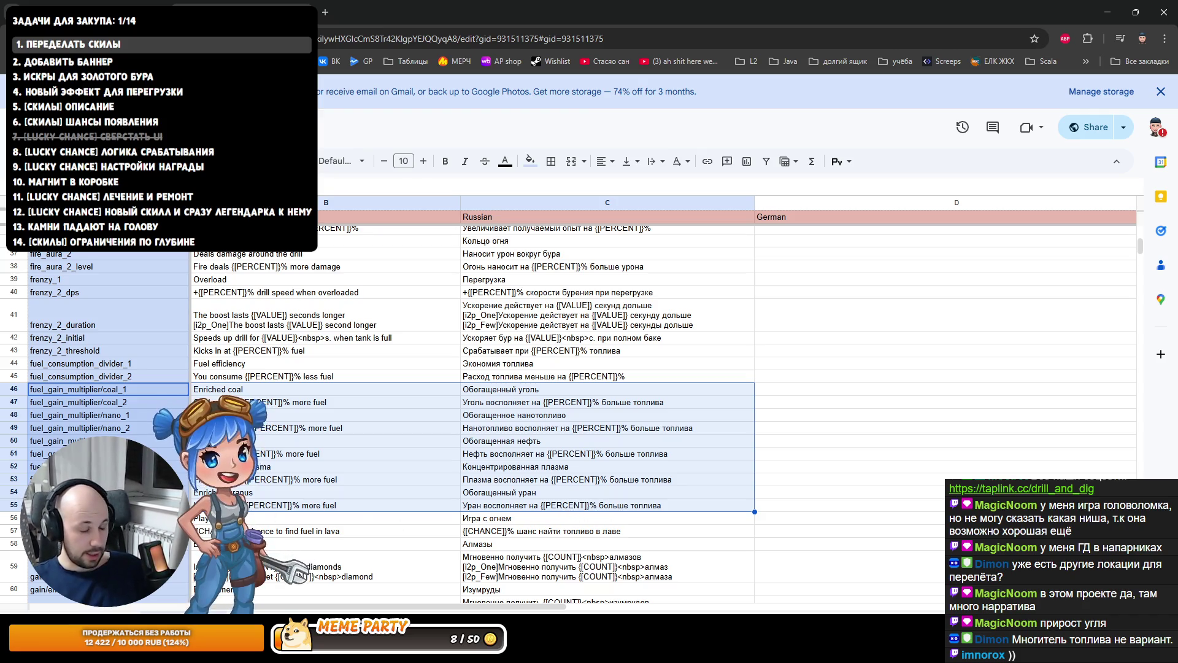
{"action": "scroll", "coordinate": [584, 417], "scroll_direction": "up", "scroll_amount": 3}
{"action": "scroll", "coordinate": [721, 537], "scroll_direction": "down", "scroll_amount": 3}
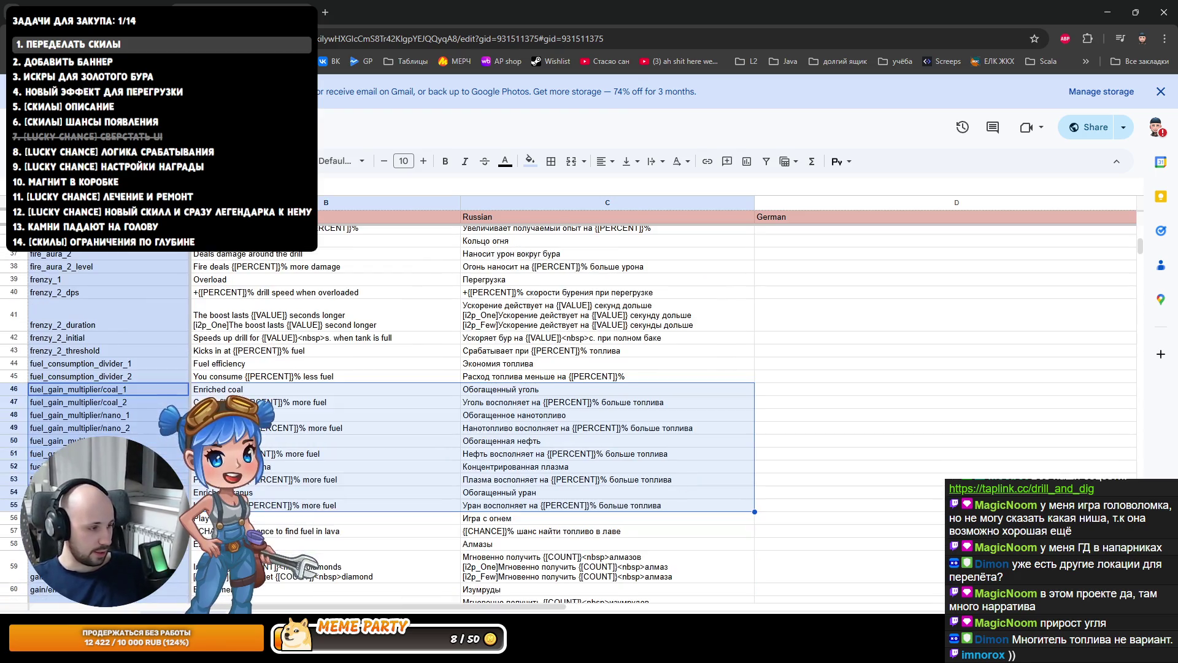
{"action": "mouse_move", "coordinate": [705, 505]}
{"action": "left_mouse_down"}
{"action": "mouse_move", "coordinate": [92, 402]}
{"action": "mouse_move", "coordinate": [87, 387]}
{"action": "left_mouse_up"}
{"action": "key", "text": "ctrl+c"}
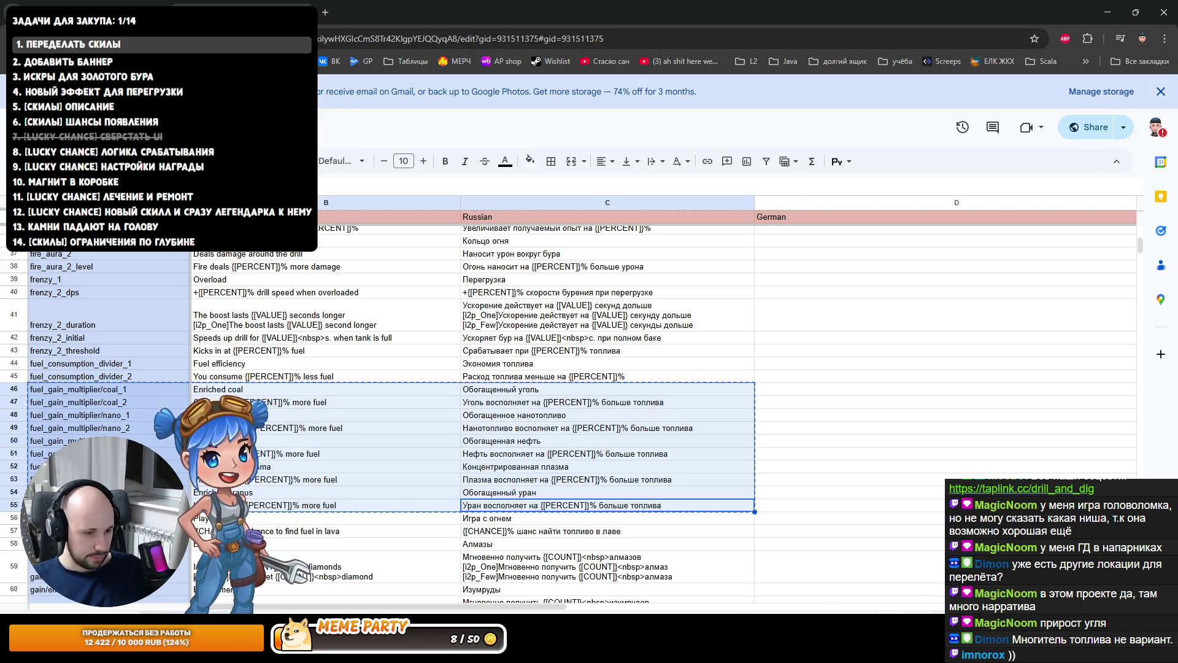
{"action": "key", "text": "ctrl+shift+Page_Down"}
{"action": "scroll", "coordinate": [583, 399], "scroll_direction": "down", "scroll_amount": 3}
Paste the copied fuel rows at A25 and select name rows 25, 27, 29, 31, 33.
{"action": "left_click", "coordinate": [92, 405]}
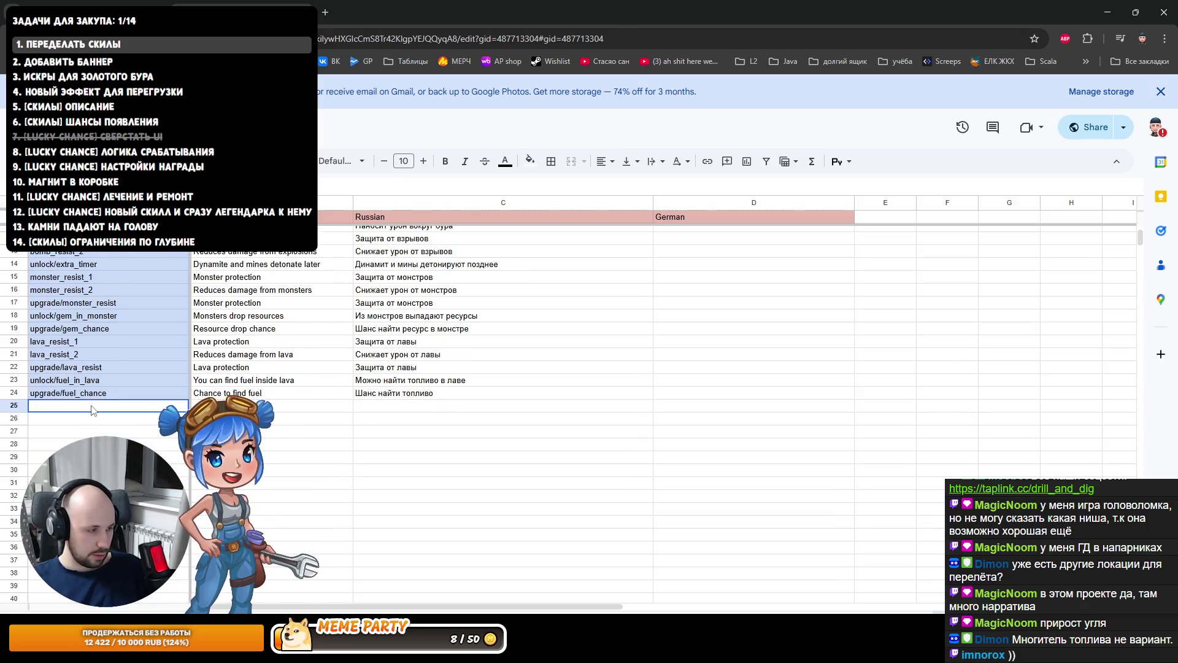
{"action": "key", "text": "ctrl+v"}
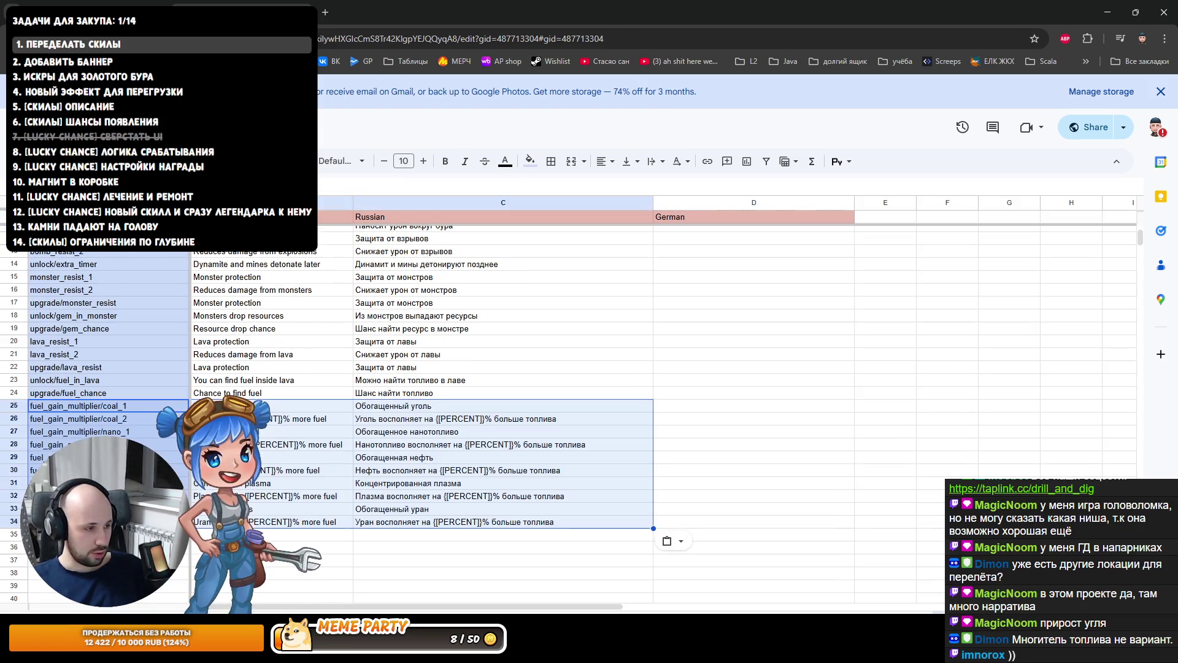
{"action": "left_click", "coordinate": [14, 406]}
{"action": "left_click", "coordinate": [14, 433], "text": "ctrl"}
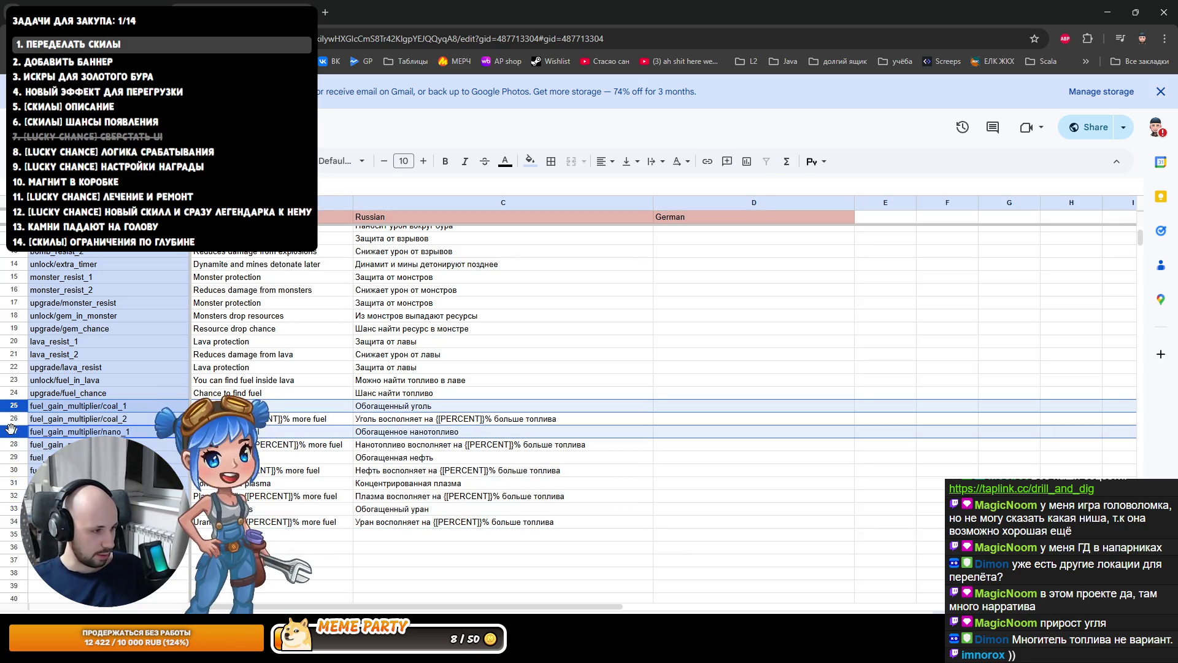
{"action": "left_click", "coordinate": [14, 458], "text": "ctrl"}
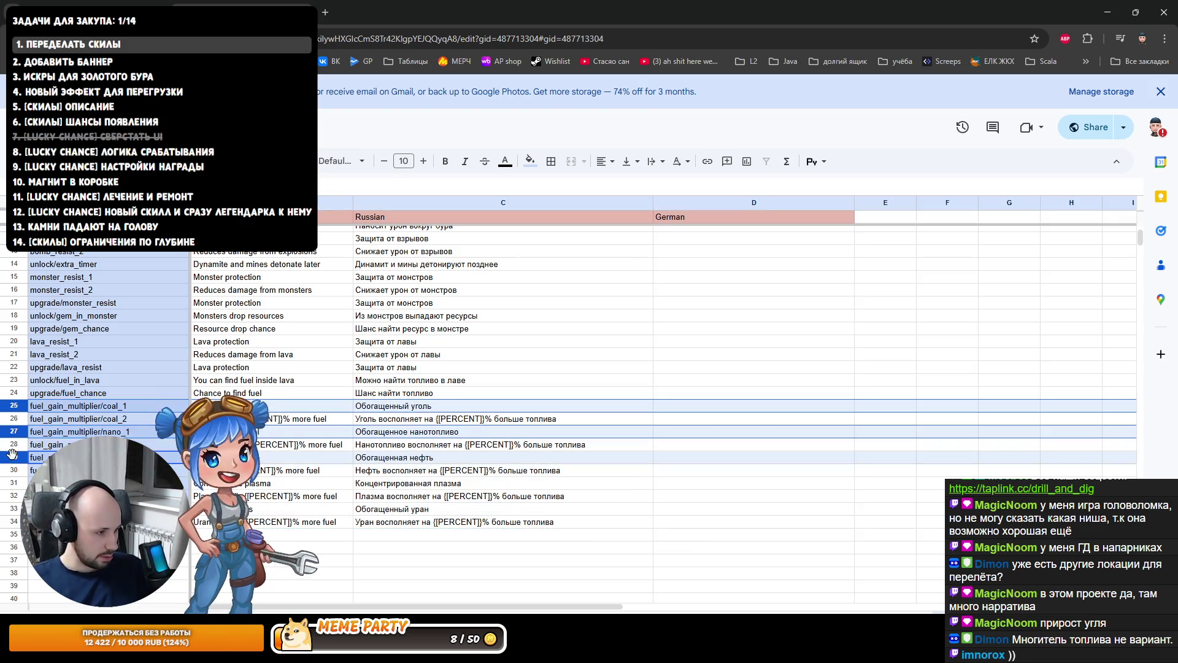
{"action": "left_click", "coordinate": [14, 483], "text": "ctrl"}
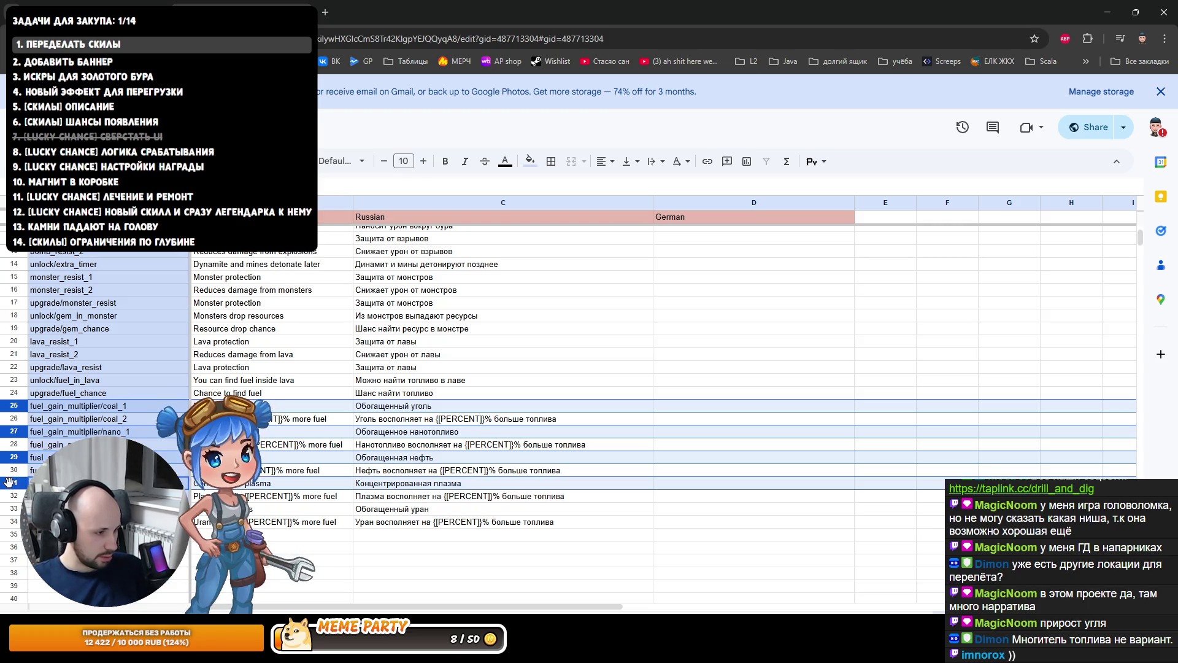
{"action": "left_click", "coordinate": [11, 509], "text": "ctrl"}
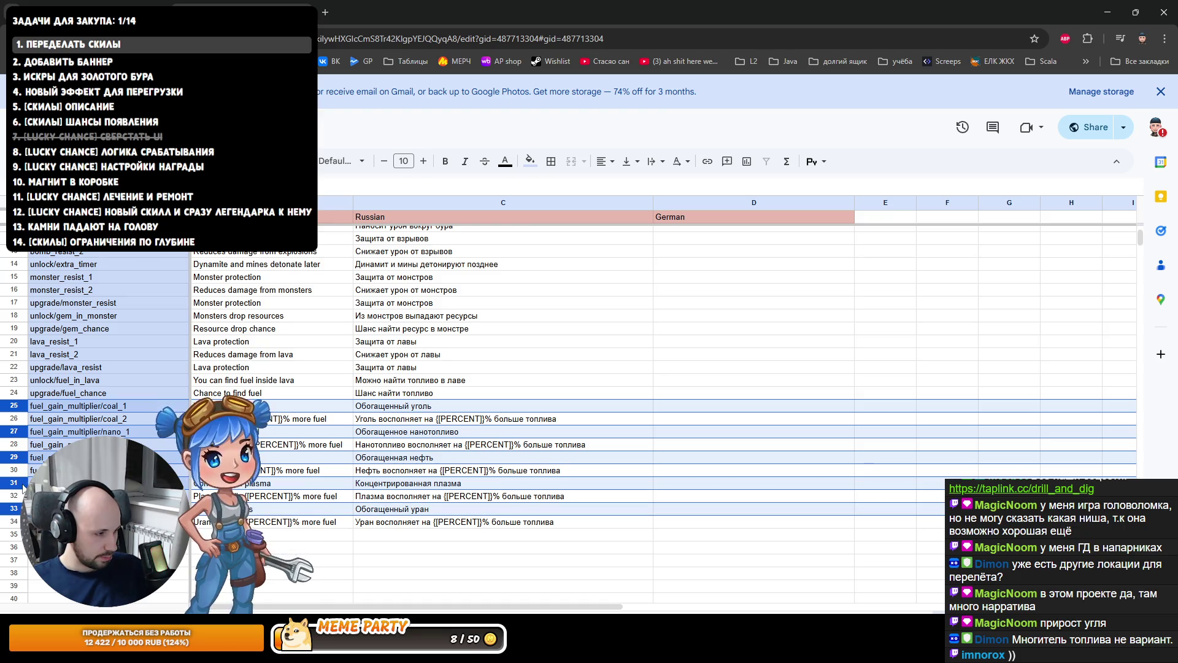
{"action": "right_click", "coordinate": [22, 483]}
{"action": "left_click", "coordinate": [15, 509]}
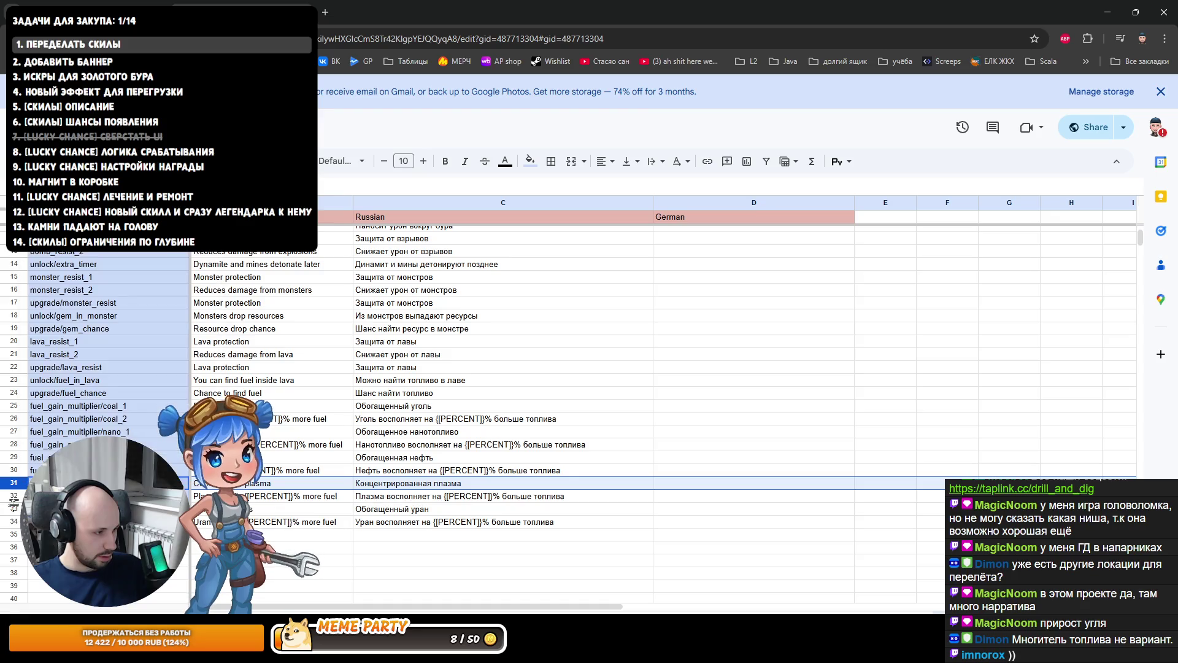
Delete the five fuel name rows 25, 27, 29, 31 and 33.
{"action": "left_click", "coordinate": [11, 509]}
{"action": "left_click", "coordinate": [11, 480], "text": "ctrl"}
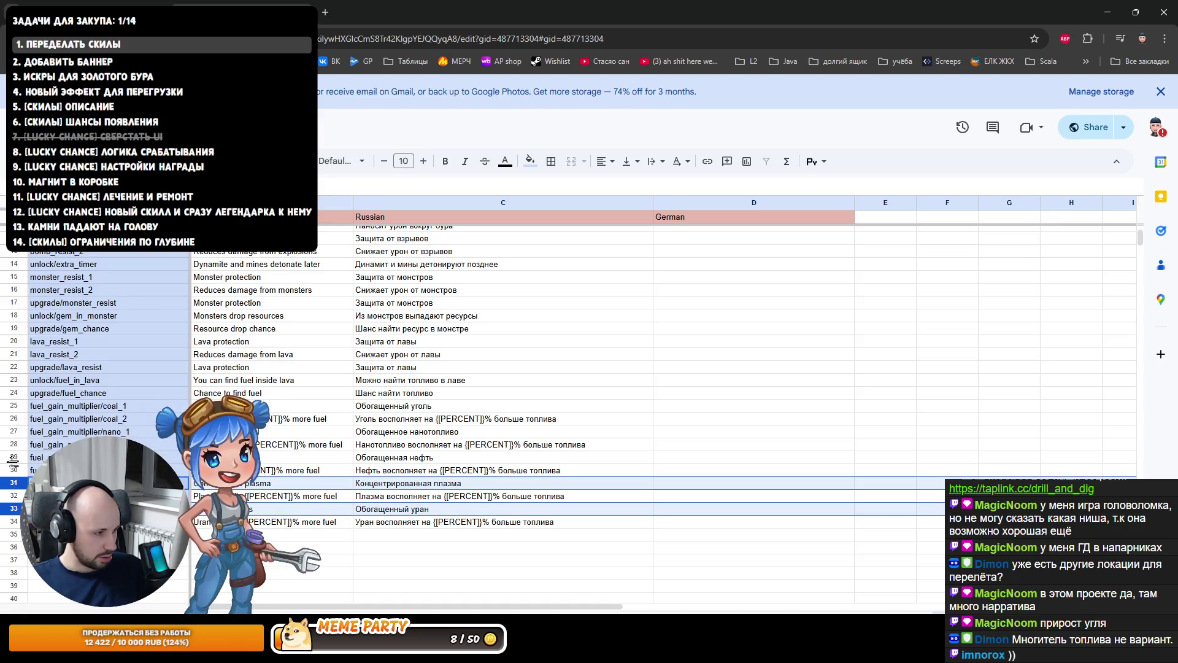
{"action": "left_click", "coordinate": [12, 456], "text": "ctrl"}
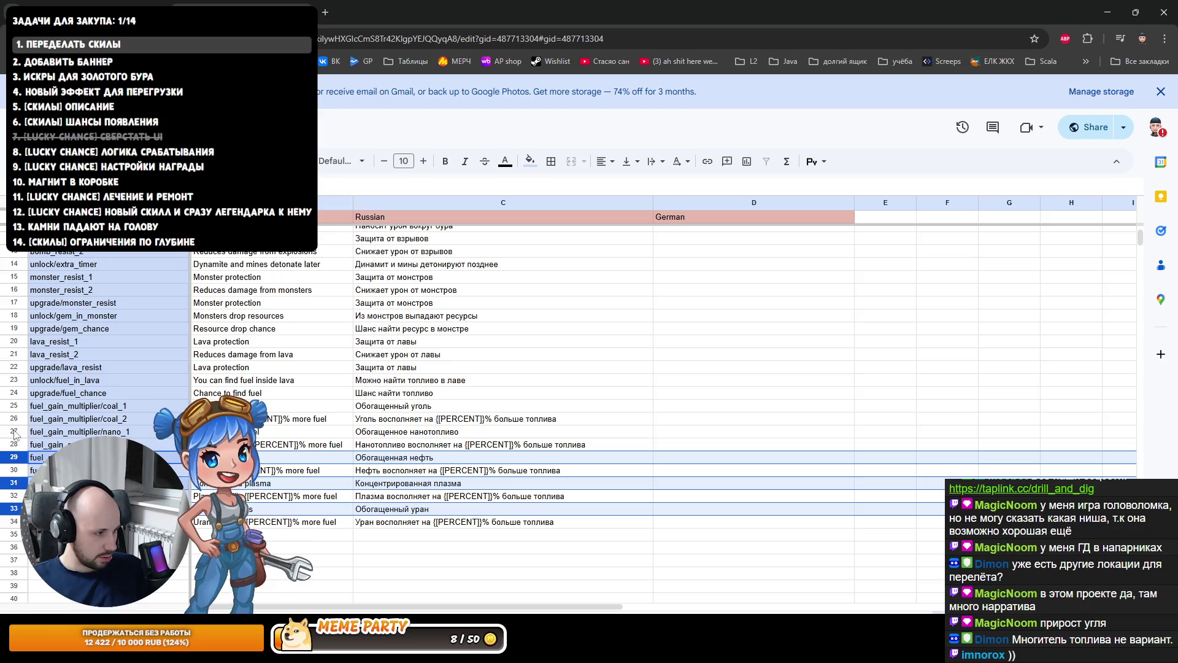
{"action": "left_click", "coordinate": [15, 432], "text": "ctrl"}
{"action": "left_click", "coordinate": [13, 405], "text": "ctrl"}
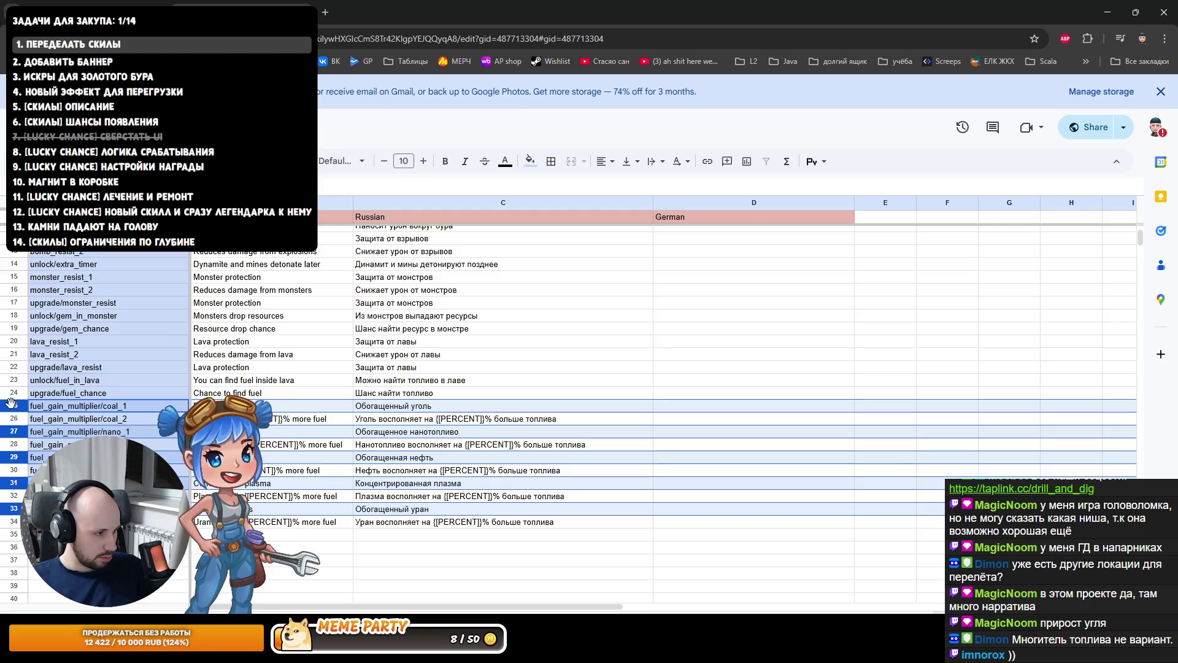
{"action": "right_click", "coordinate": [12, 406]}
{"action": "left_click", "coordinate": [77, 420]}
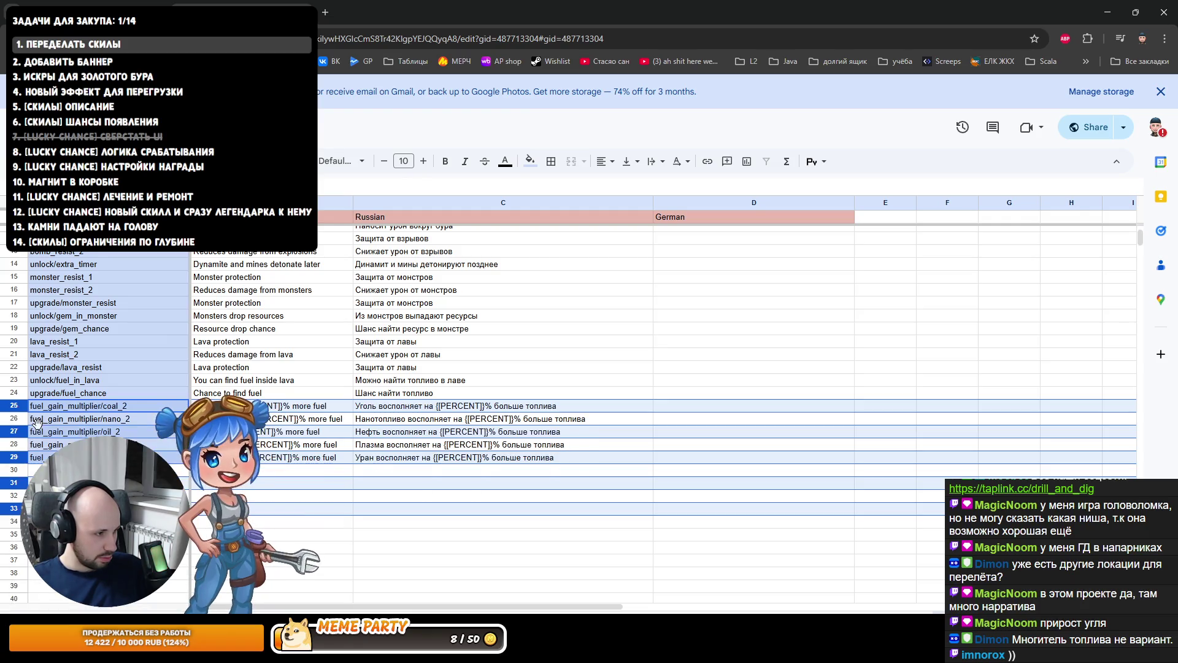
{"action": "left_click", "coordinate": [297, 497]}
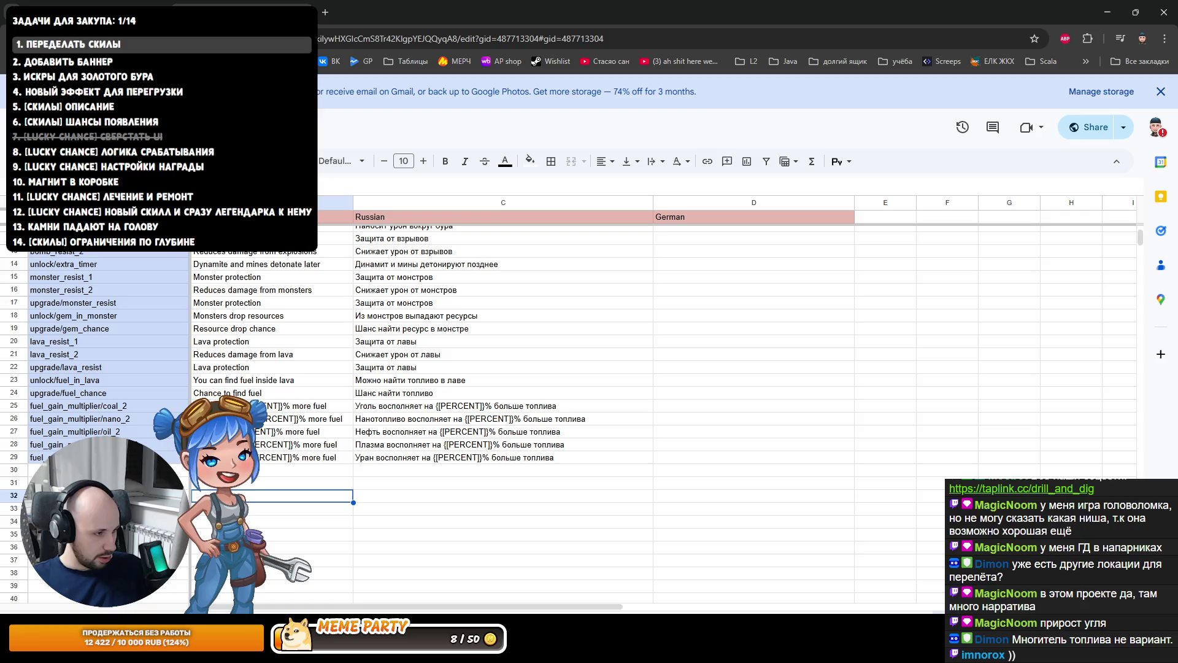
Delete the percent placeholder from the Russian coal text in C25.
{"action": "left_click", "coordinate": [106, 407]}
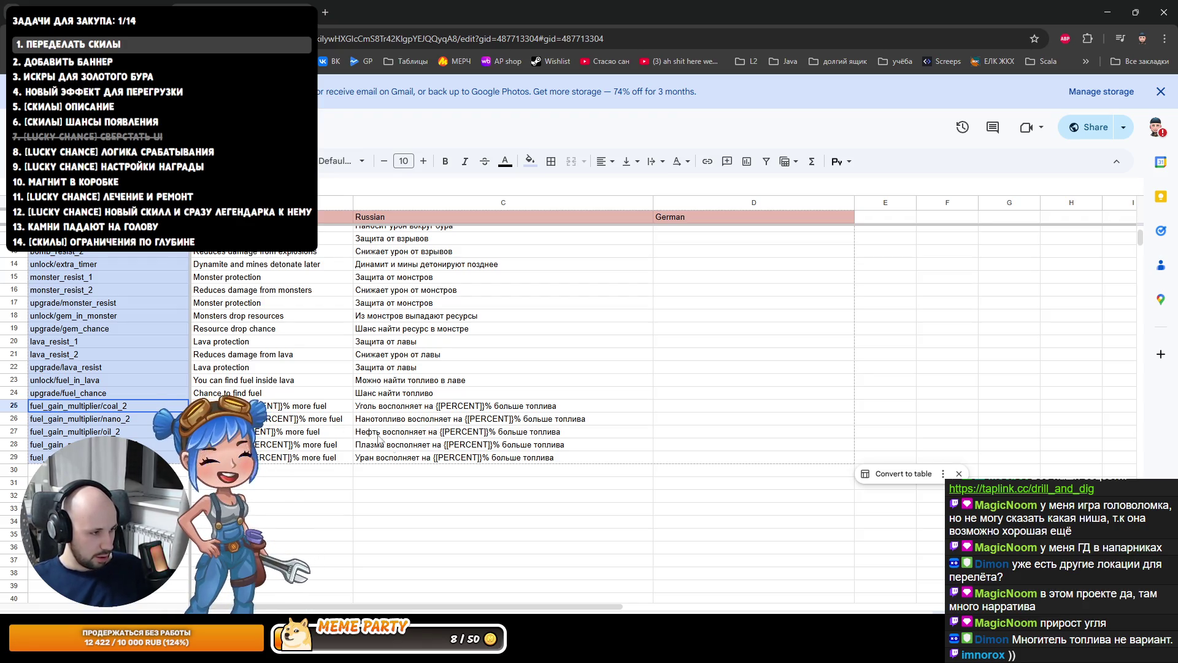
{"action": "left_click", "coordinate": [439, 408]}
{"action": "key", "text": "Return"}
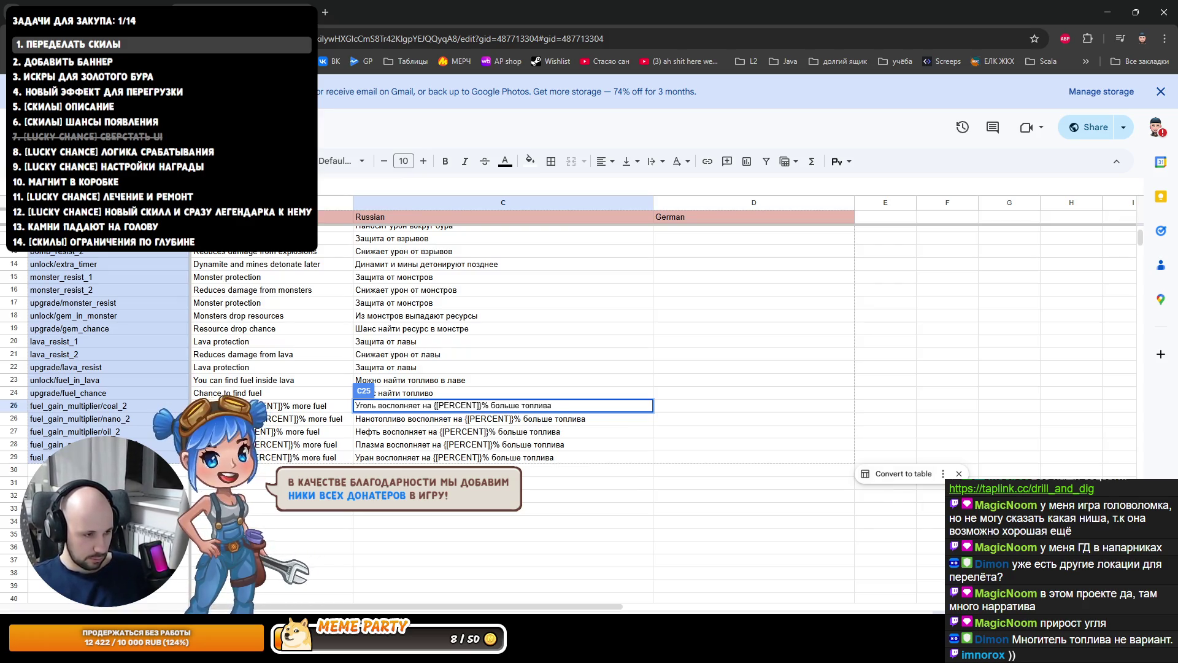
{"action": "left_click", "coordinate": [549, 405]}
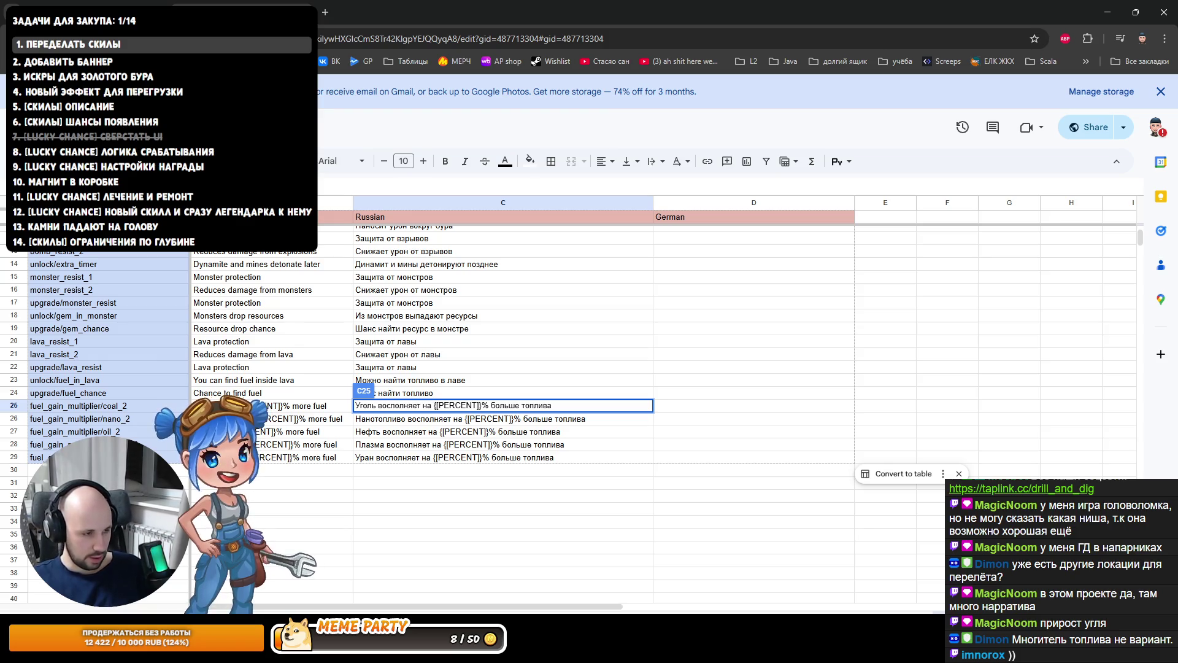
{"action": "left_click_drag", "start_coordinate": [433, 405], "coordinate": [477, 405]}
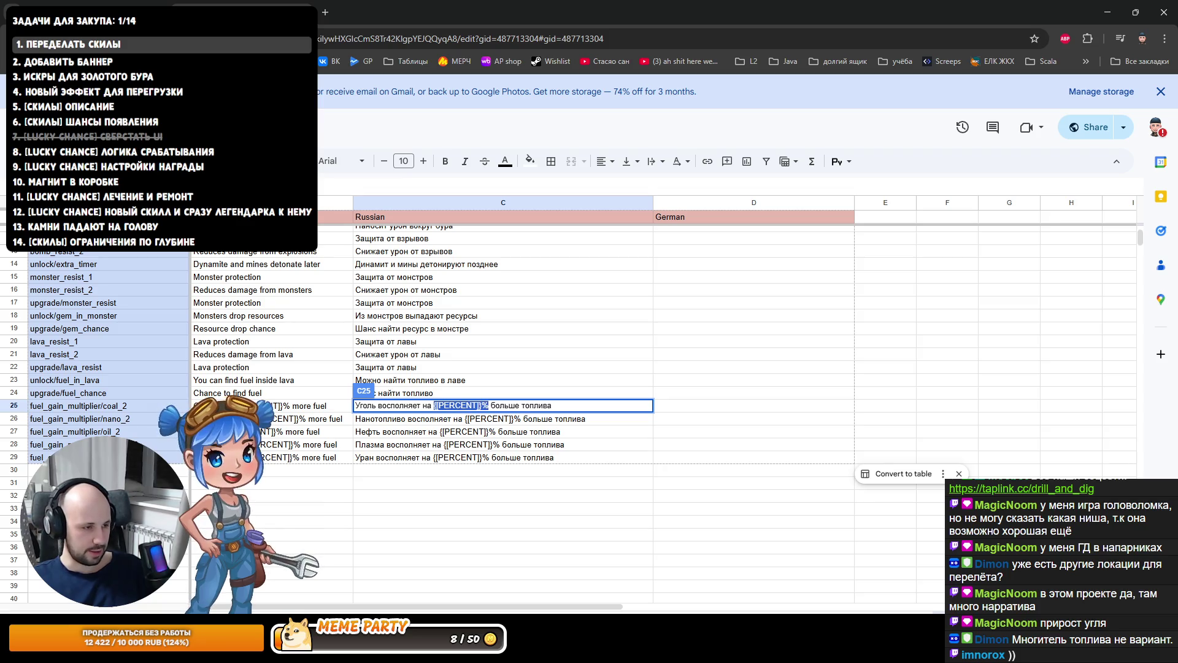
{"action": "left_click", "coordinate": [432, 405]}
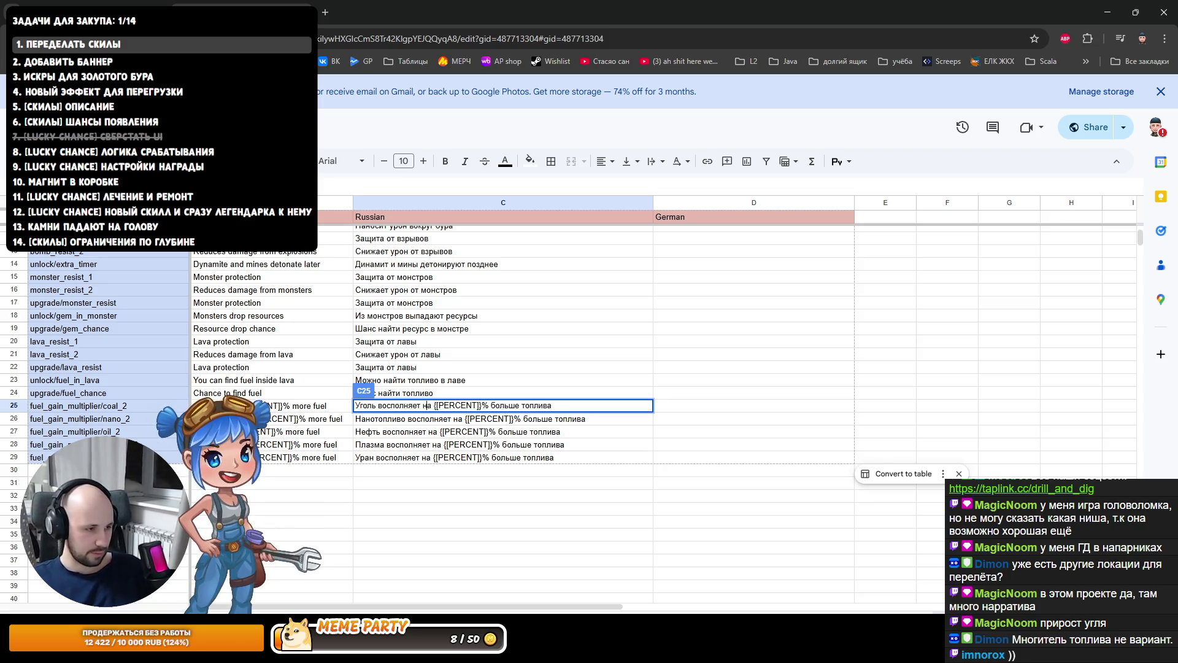
{"action": "left_click_drag", "start_coordinate": [434, 405], "coordinate": [491, 405]}
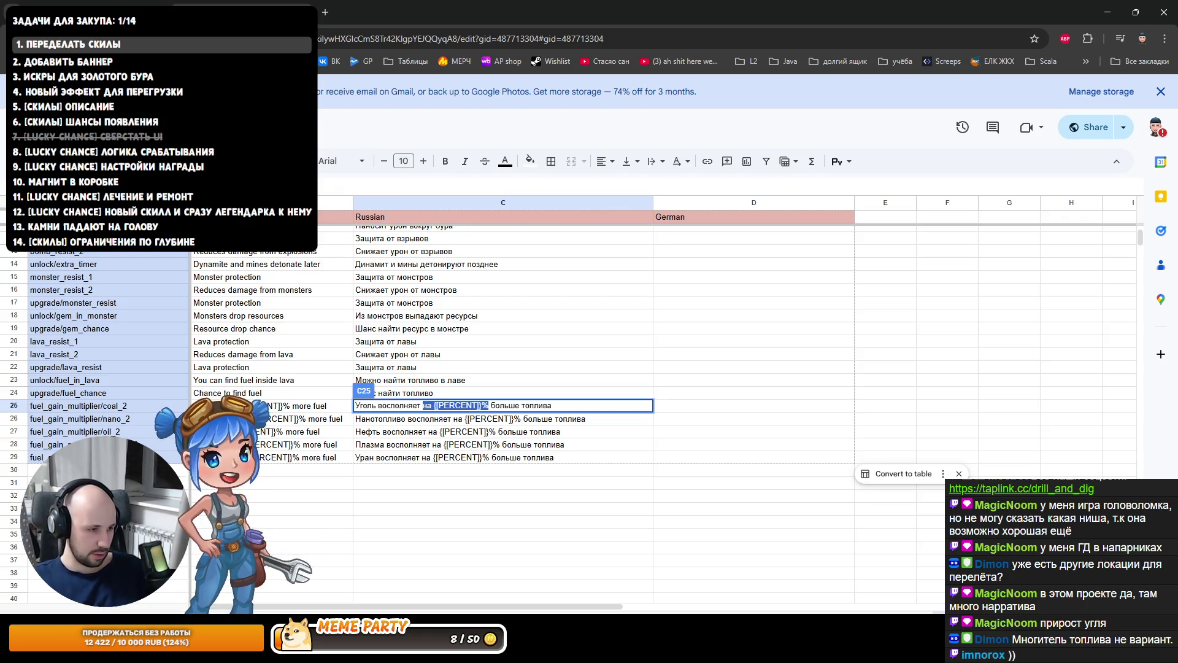
{"action": "left_click_drag", "start_coordinate": [434, 405], "coordinate": [477, 406]}
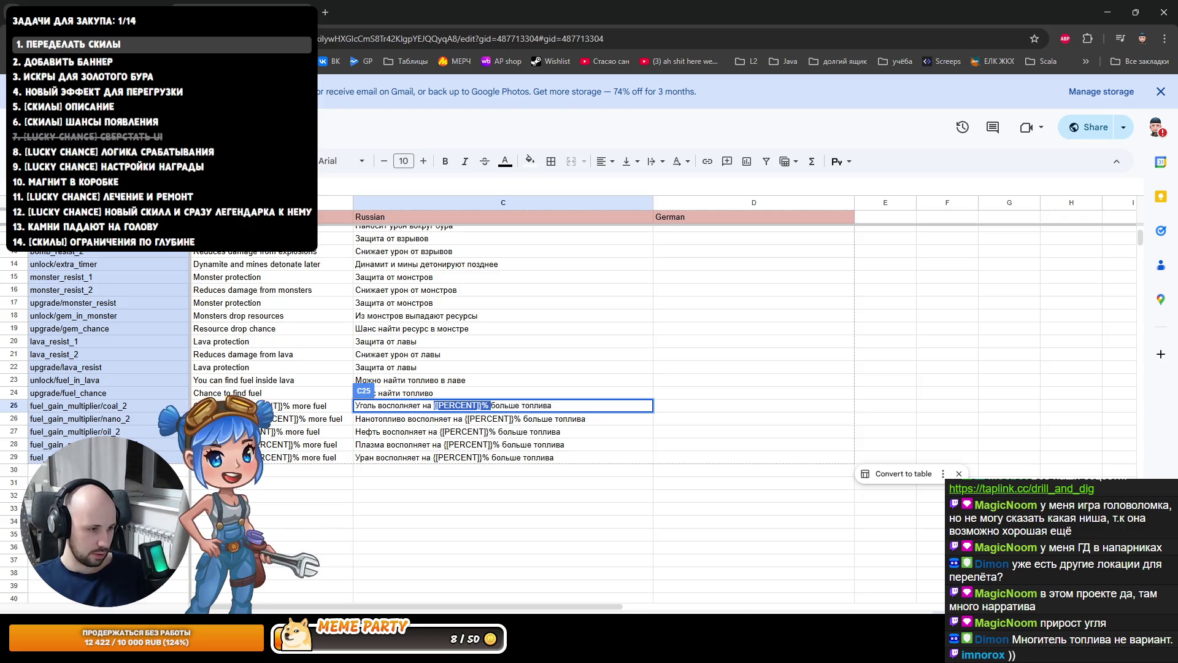
{"action": "key", "text": "BackSpace"}
{"action": "key", "text": "BackSpace"}
{"action": "key", "text": "BackSpace"}
{"action": "key", "text": "BackSpace"}
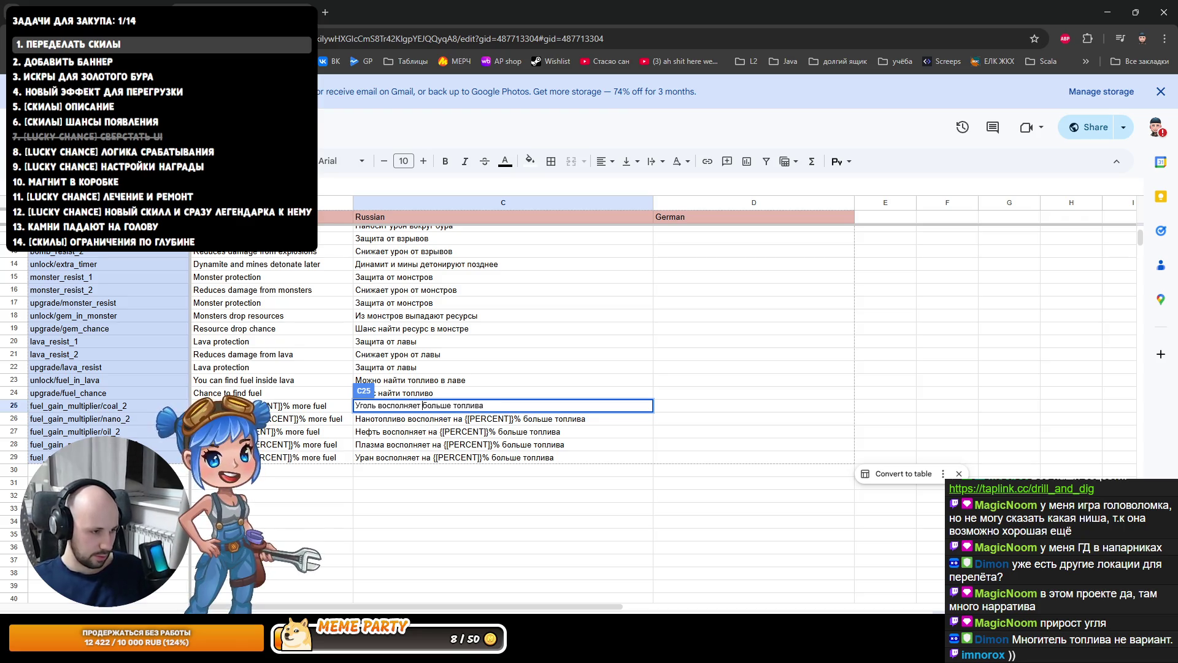
{"action": "key", "text": "Return"}
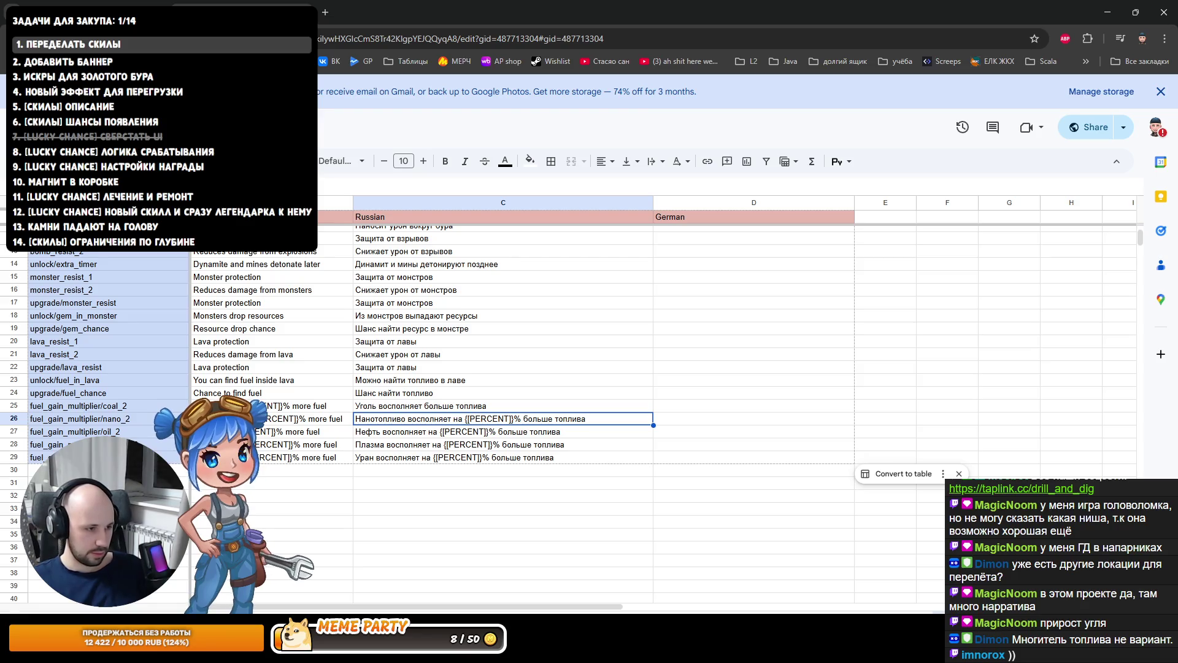
Replace восполняет with дает in the Russian coal text in C25.
{"action": "double_click", "coordinate": [453, 418]}
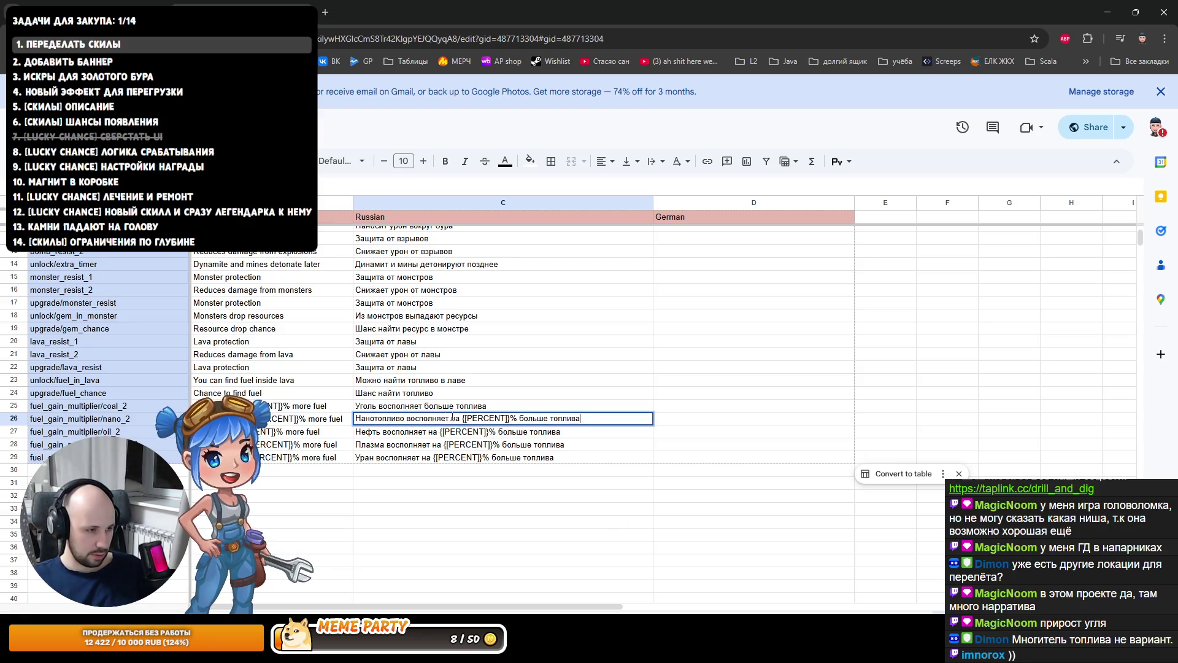
{"action": "left_click", "coordinate": [395, 406]}
{"action": "double_click", "coordinate": [395, 406]}
{"action": "type", "text": "д"}
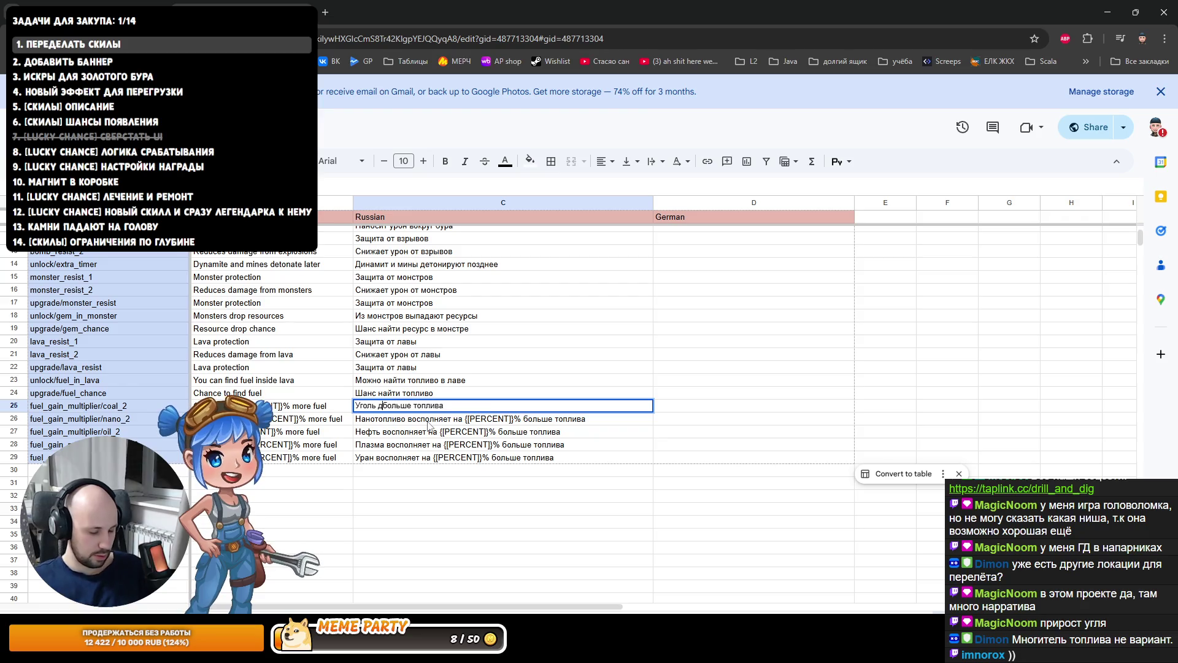
{"action": "type", "text": "ает"}
{"action": "key", "text": "Return"}
{"action": "key", "text": "Return"}
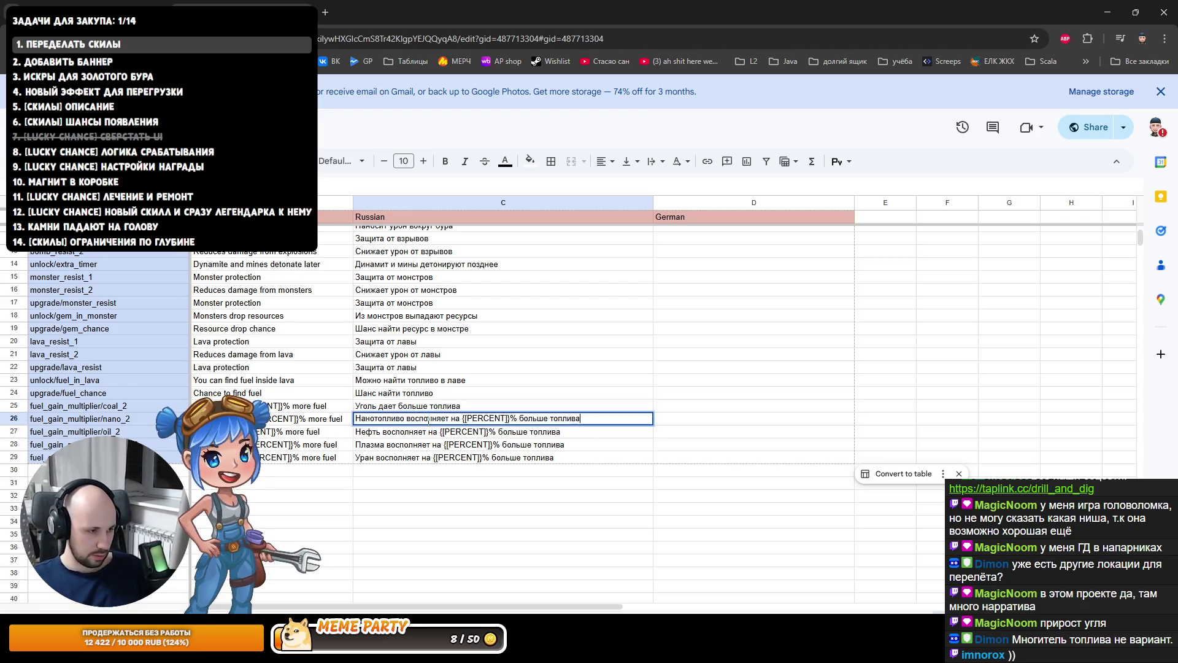
Rewrite the nanofuel and oil texts in C26 and C27 to use дает without the percentage.
{"action": "left_click", "coordinate": [407, 418]}
{"action": "key", "text": "ctrl+shift+Right"}
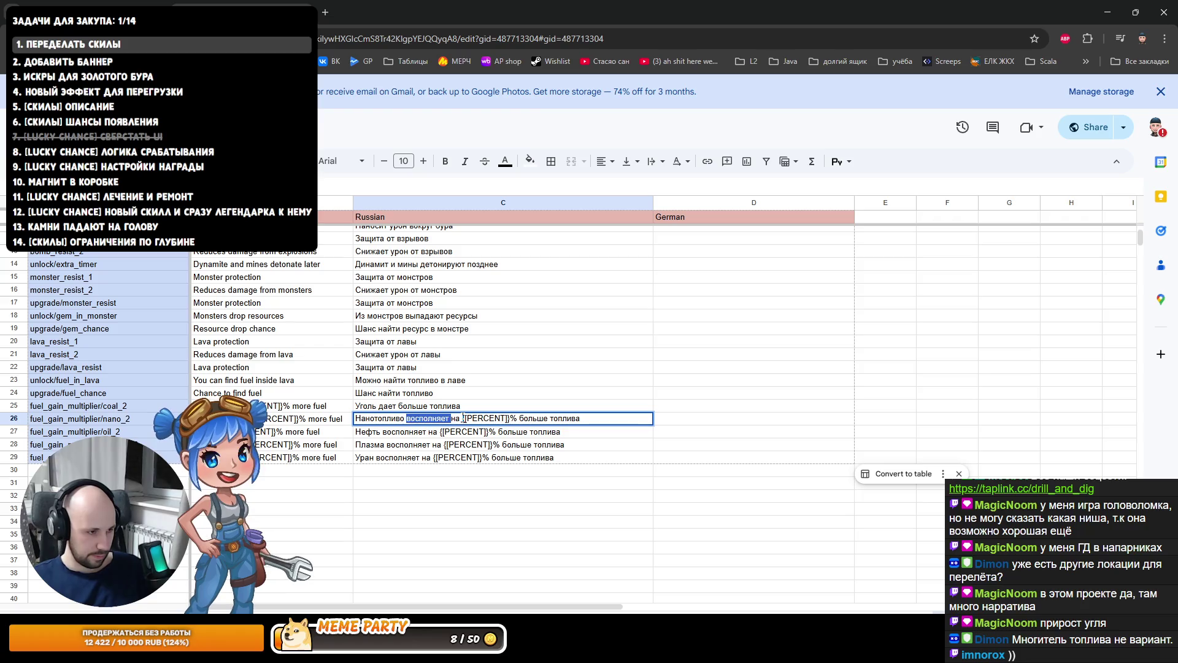
{"action": "key", "text": "ctrl+shift+Right"}
{"action": "key", "text": "ctrl+shift+Right"}
{"action": "key", "text": "ctrl+shift+Right"}
{"action": "type", "text": "дает"}
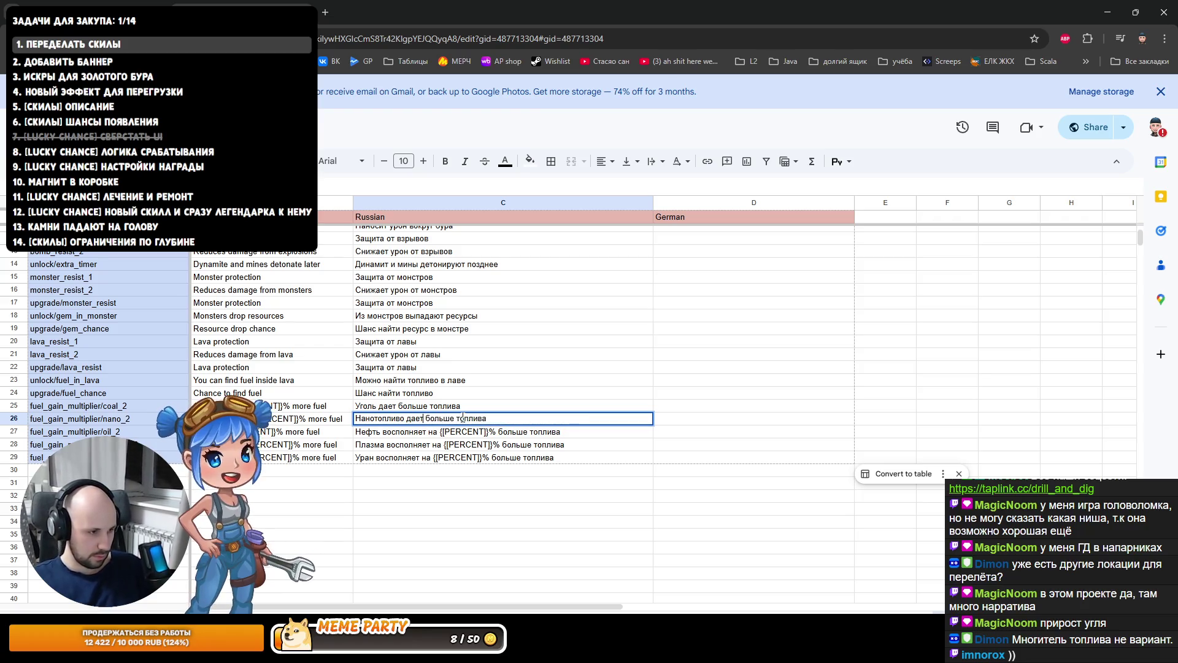
{"action": "key", "text": "Return"}
{"action": "double_click", "coordinate": [435, 432]}
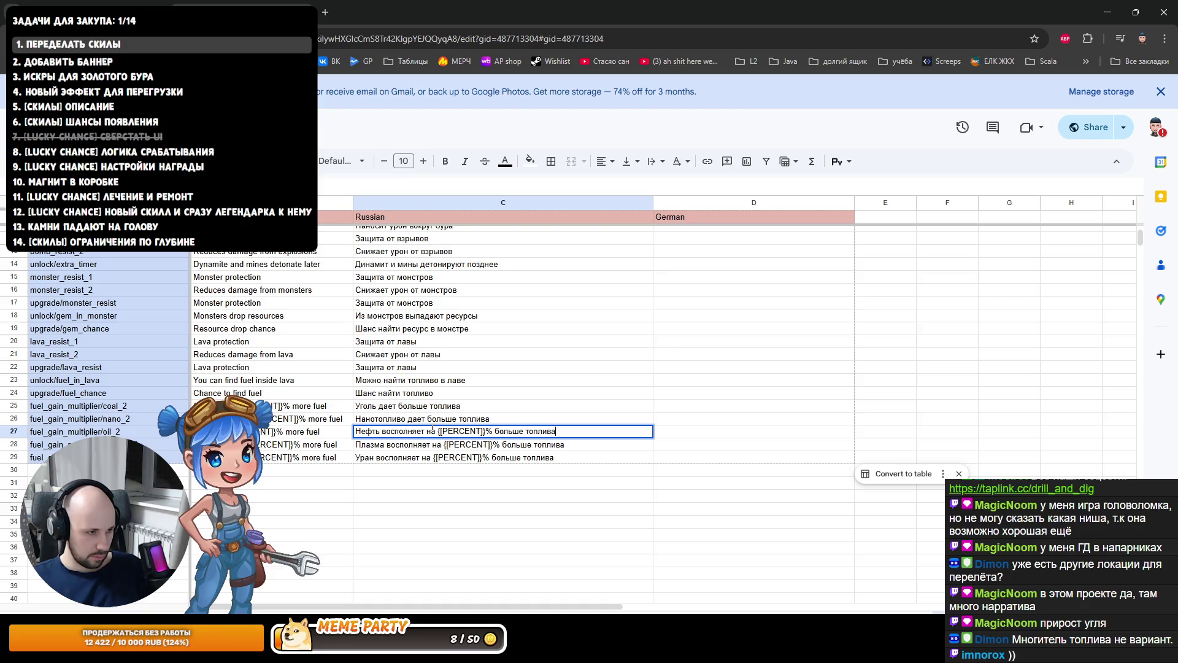
{"action": "key", "text": "ctrl+shift+Right"}
{"action": "key", "text": "ctrl+shift+Right"}
{"action": "key", "text": "ctrl+shift+Right"}
{"action": "type", "text": "дает"}
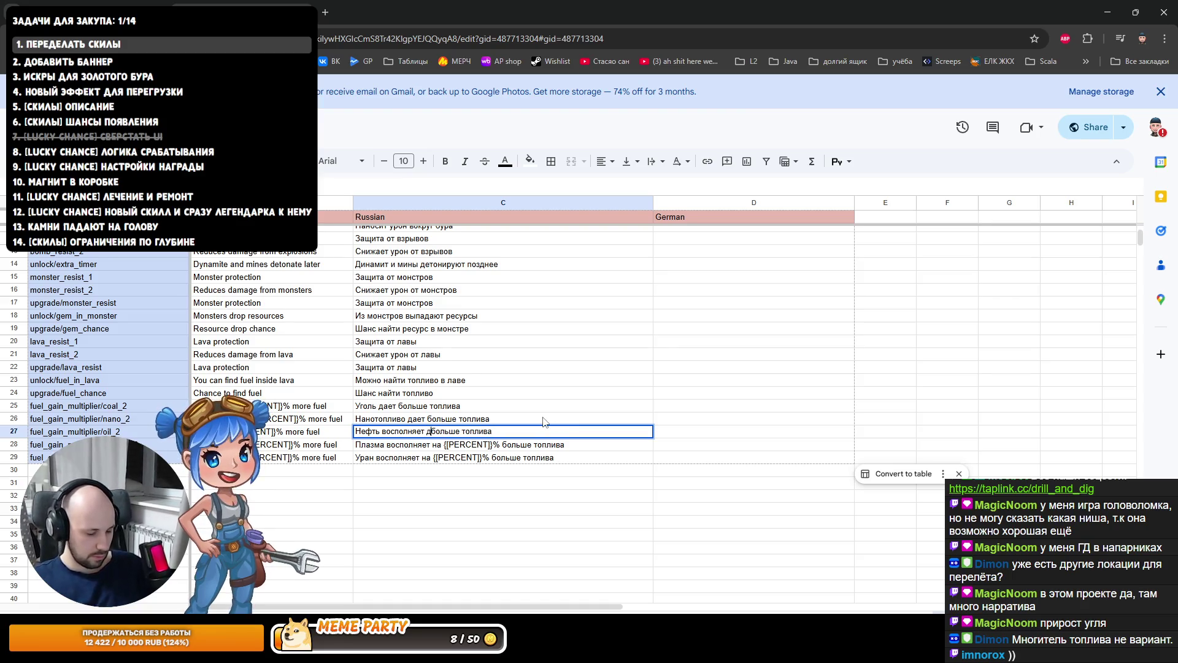
{"action": "key", "text": "Return"}
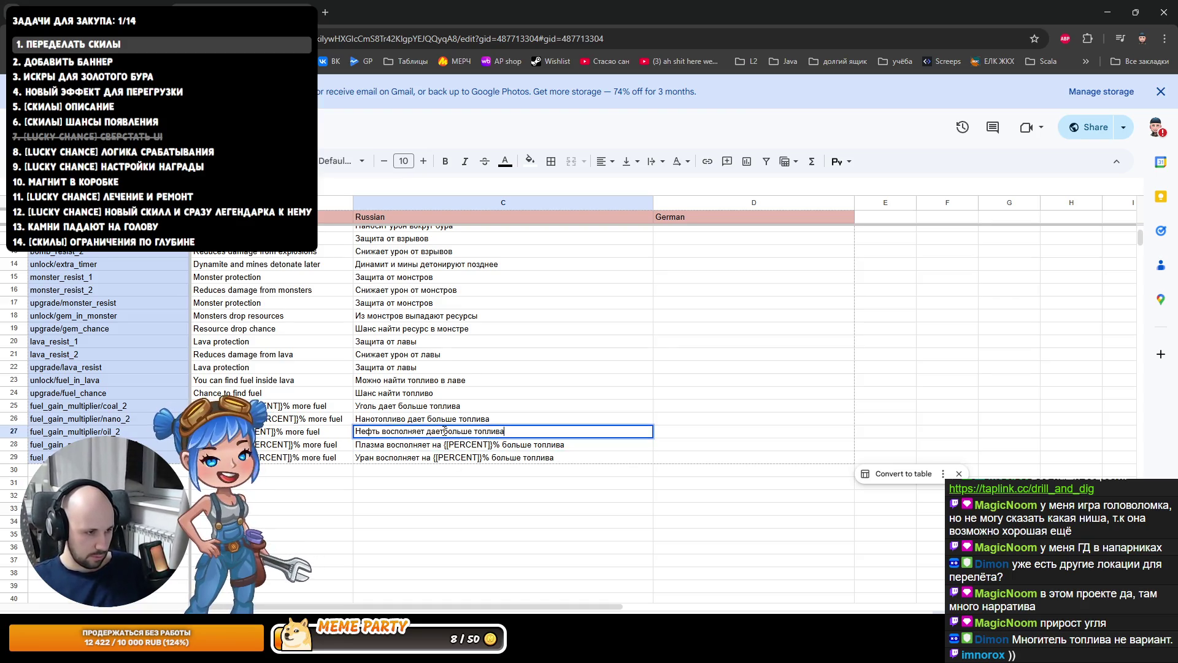
Rewrite the plasma text in C28 as 'Плазма дает больше топлива'.
{"action": "double_click", "coordinate": [444, 444]}
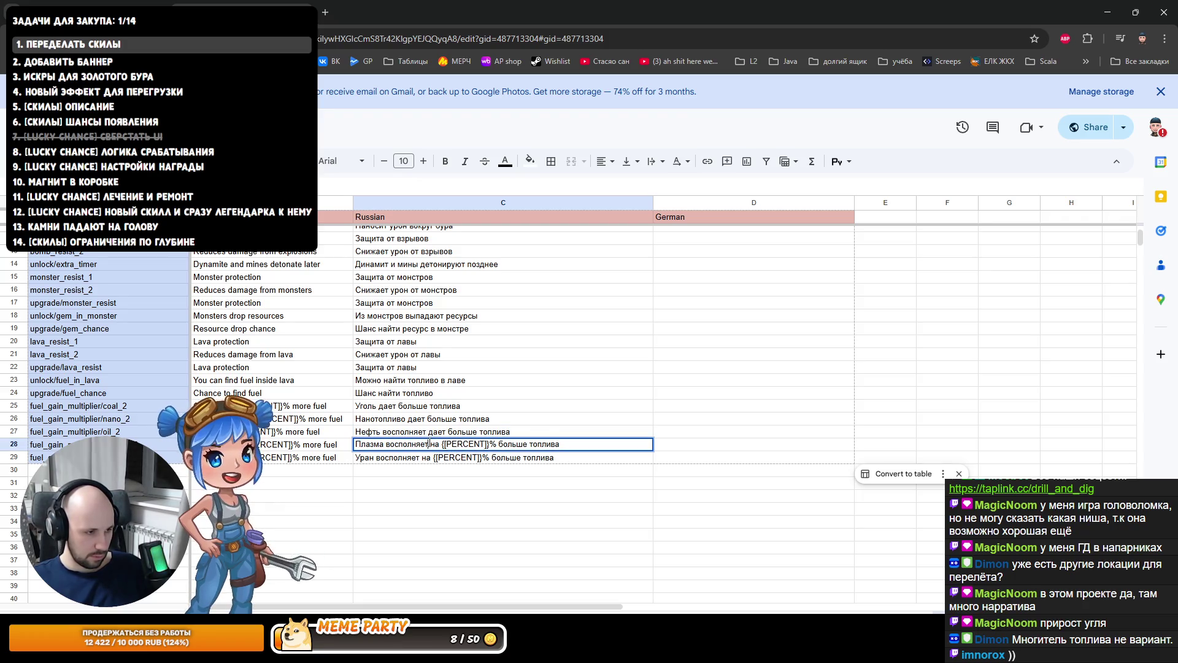
{"action": "key", "text": "ctrl+Left"}
{"action": "key", "text": "ctrl+Left"}
{"action": "key", "text": "ctrl+shift+Right"}
{"action": "key", "text": "ctrl+shift+Right"}
{"action": "key", "text": "ctrl+shift+Right"}
{"action": "key", "text": "ctrl+shift+Right"}
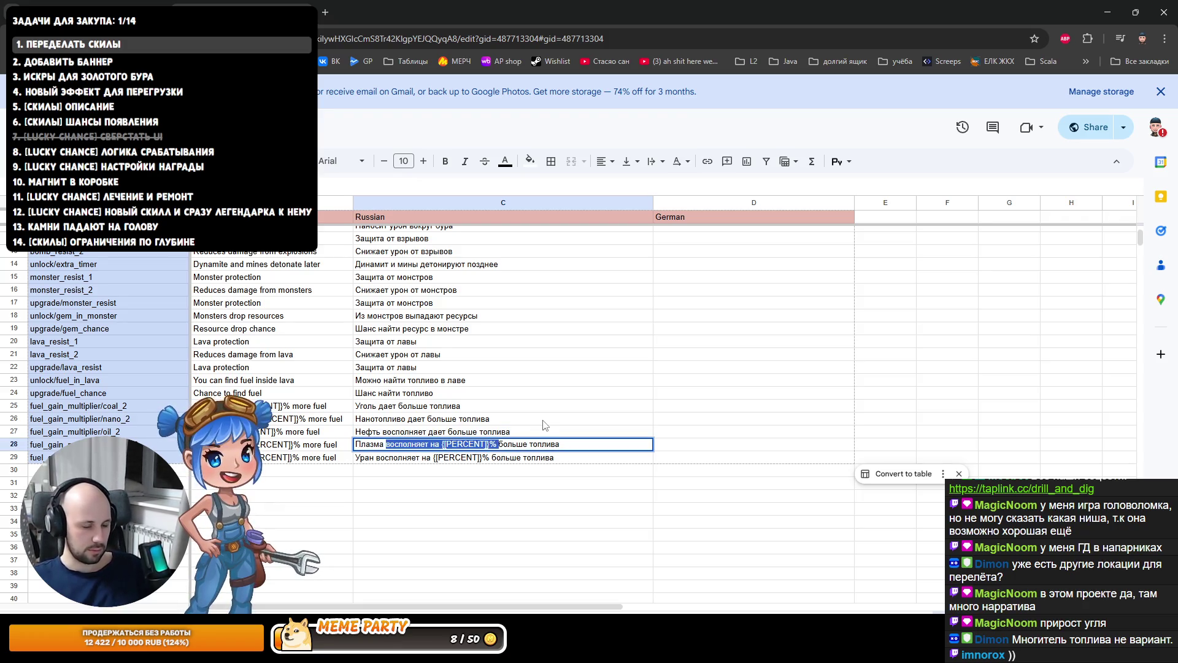
{"action": "type", "text": "дает"}
{"action": "key", "text": "Return"}
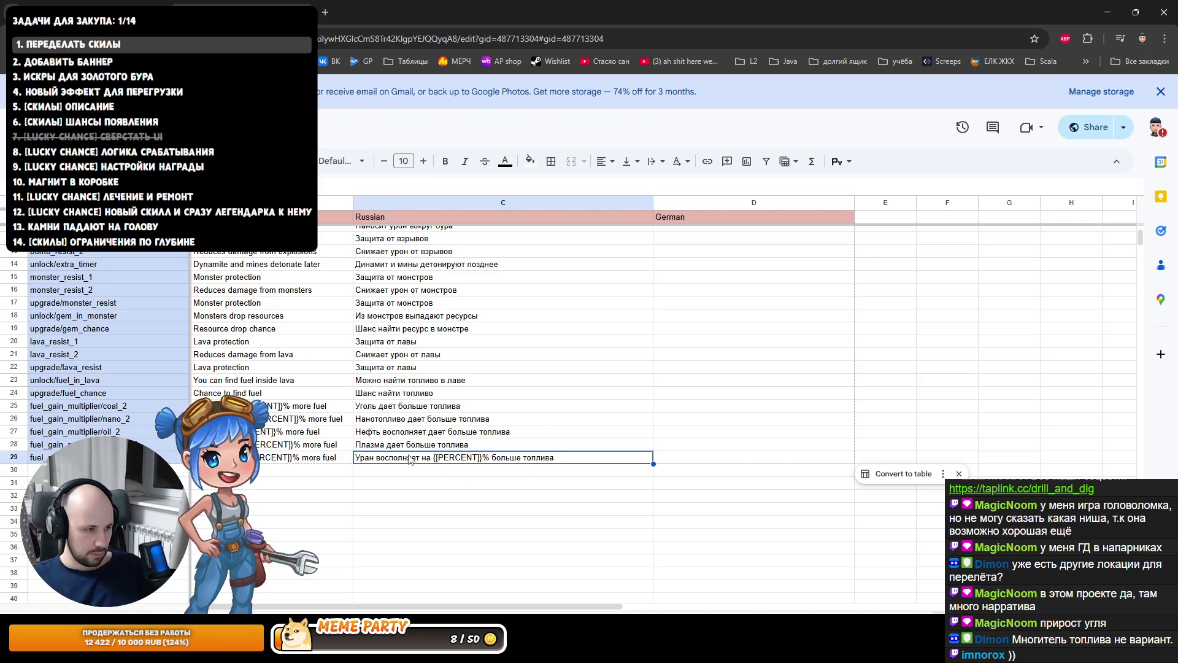
Rewrite the uranium text in C29 as 'Уран дает больше топлива' and check it.
{"action": "double_click", "coordinate": [408, 458]}
{"action": "key", "text": "ctrl+Left"}
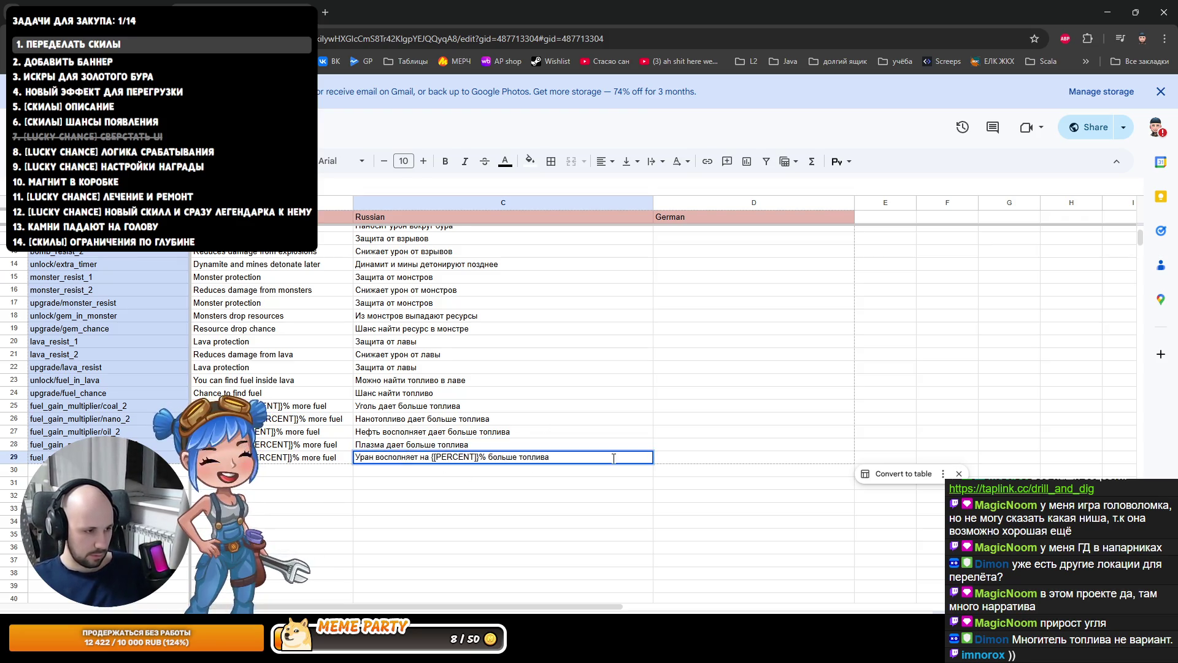
{"action": "key", "text": "ctrl+shift+Right"}
{"action": "key", "text": "ctrl+shift+Right"}
{"action": "key", "text": "ctrl+shift+Right"}
{"action": "type", "text": "дает"}
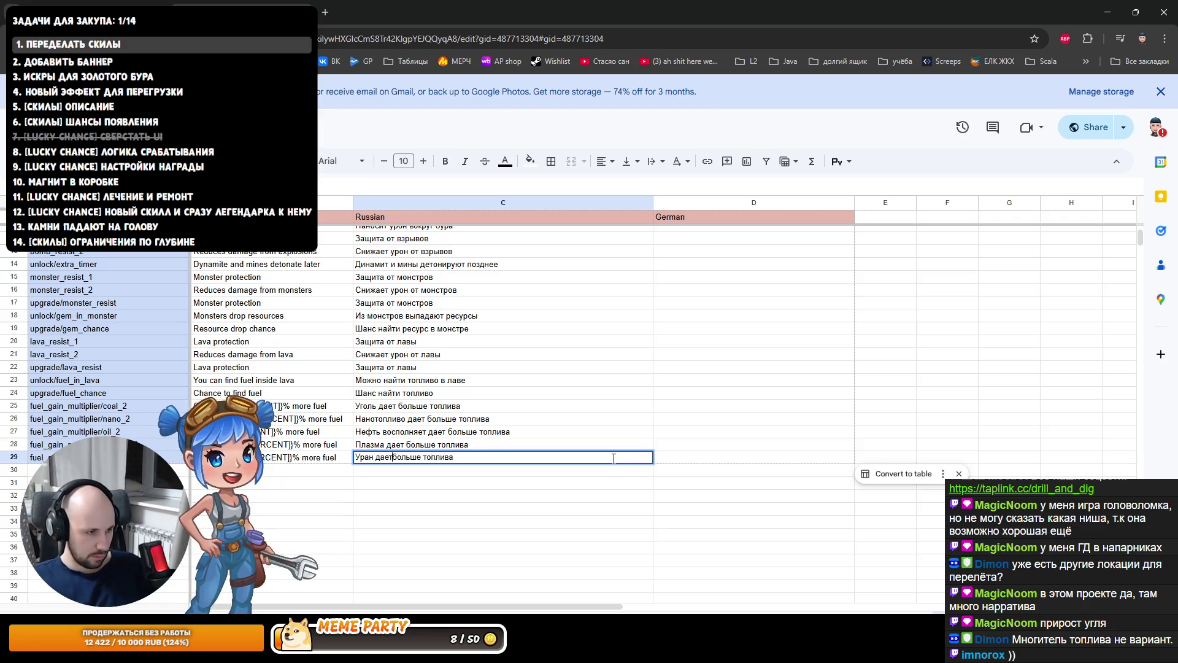
{"action": "key", "text": "Return"}
{"action": "left_click", "coordinate": [401, 459]}
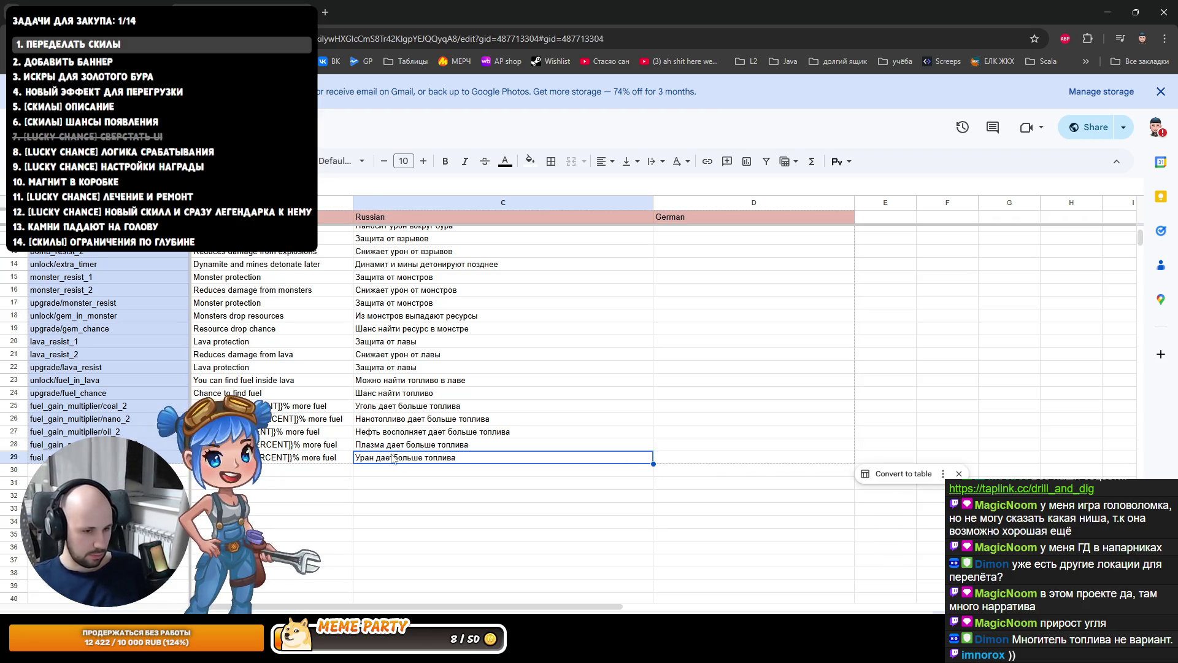
{"action": "double_click", "coordinate": [395, 458]}
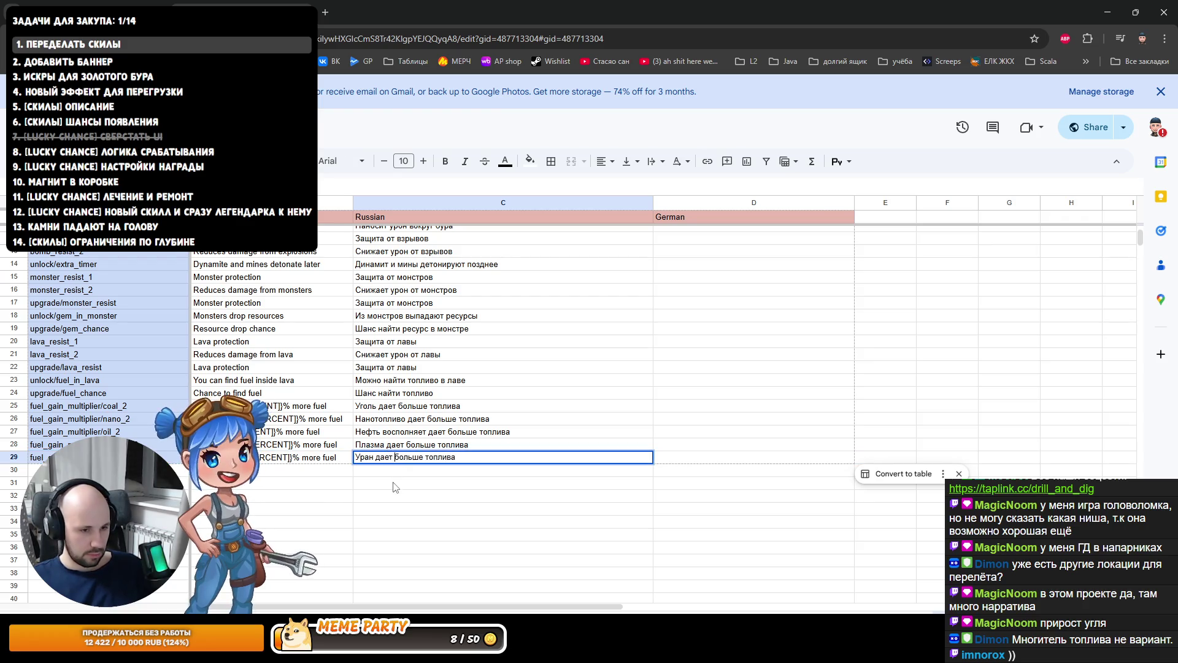
{"action": "left_click", "coordinate": [394, 478]}
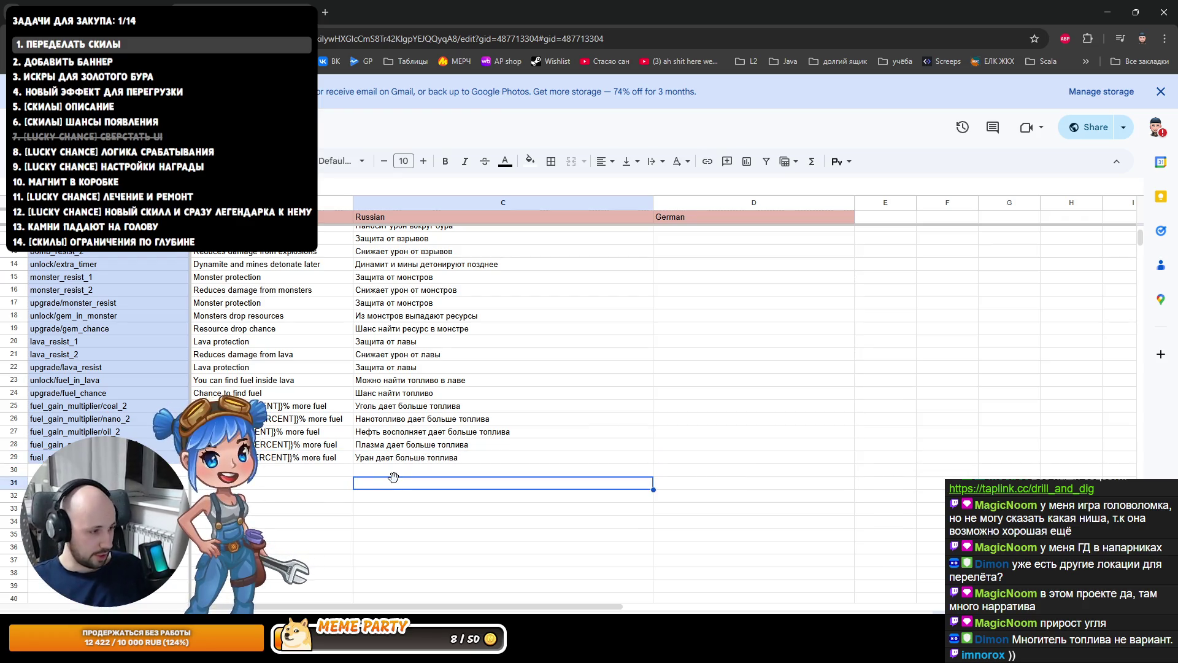
{"action": "left_click", "coordinate": [332, 406]}
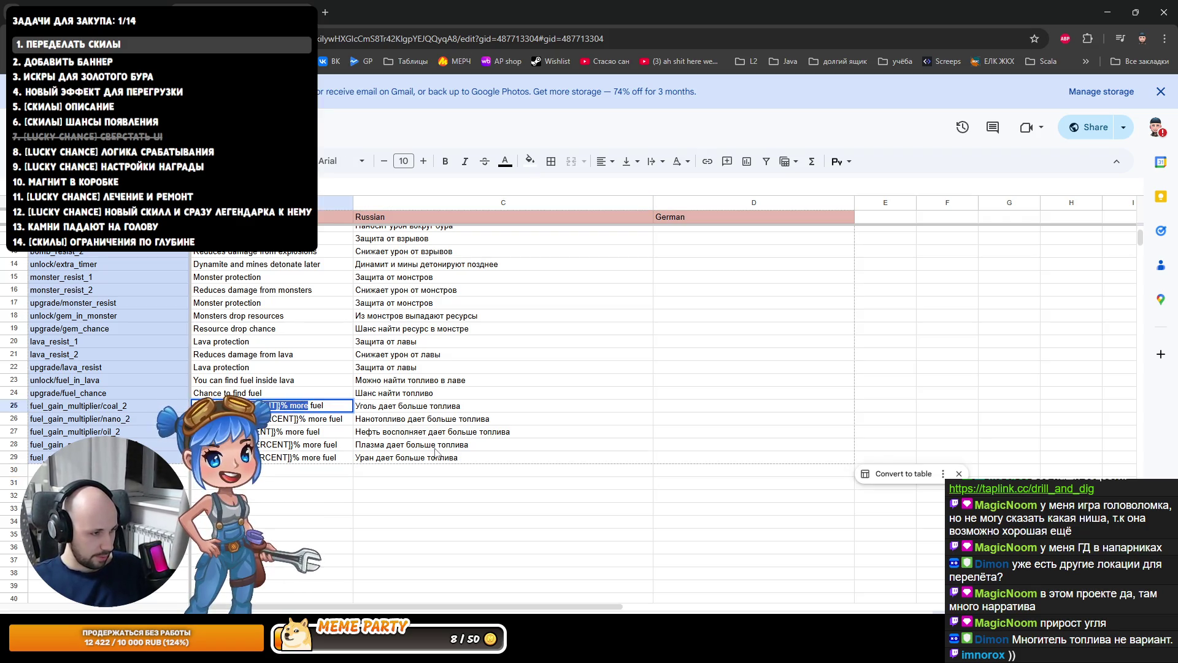
Delete the [[PERCENT]]% part from the English nano-fuel text in B26.
{"action": "key", "text": "Return"}
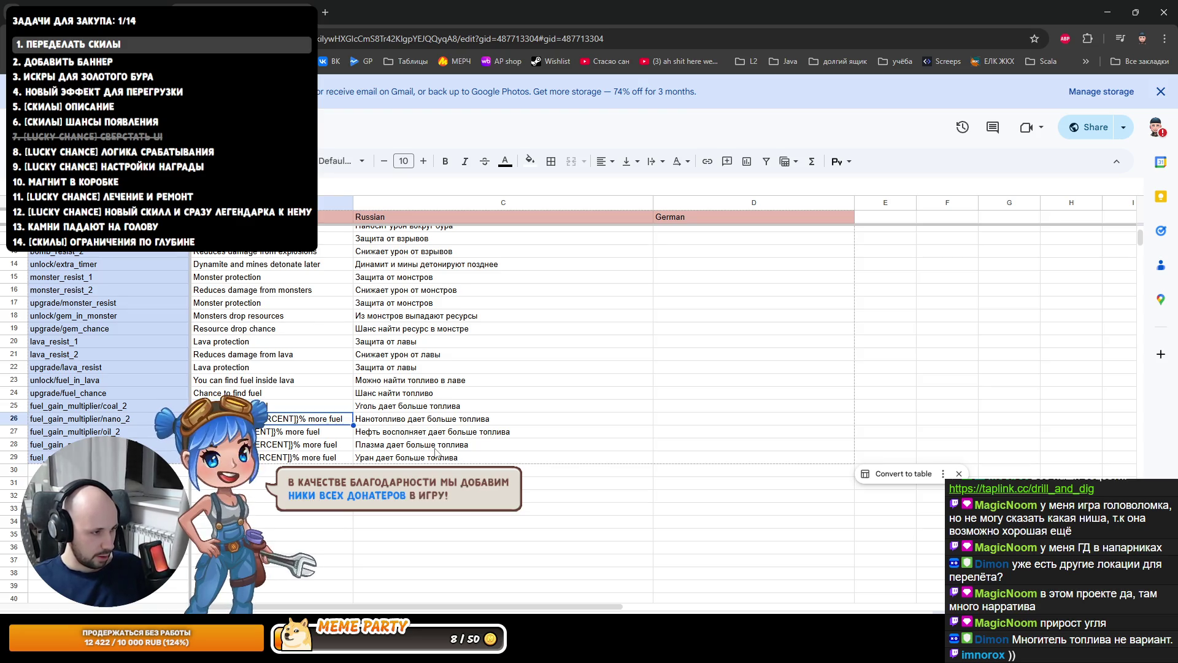
{"action": "key", "text": "Return"}
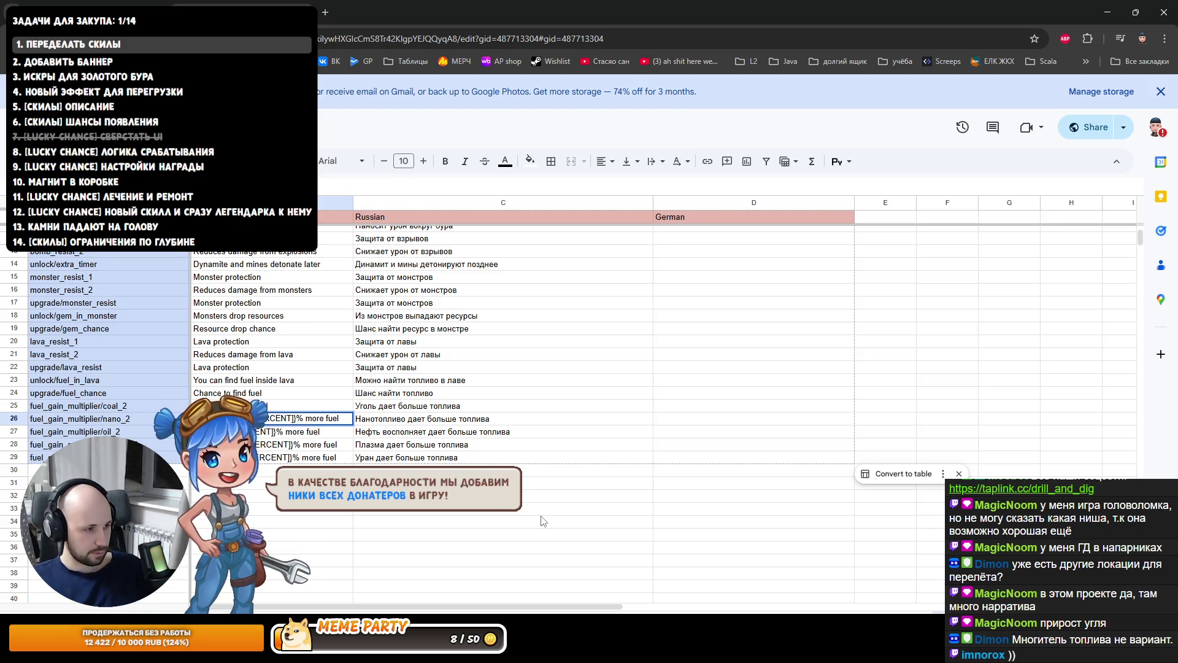
{"action": "key", "text": "BackSpace"}
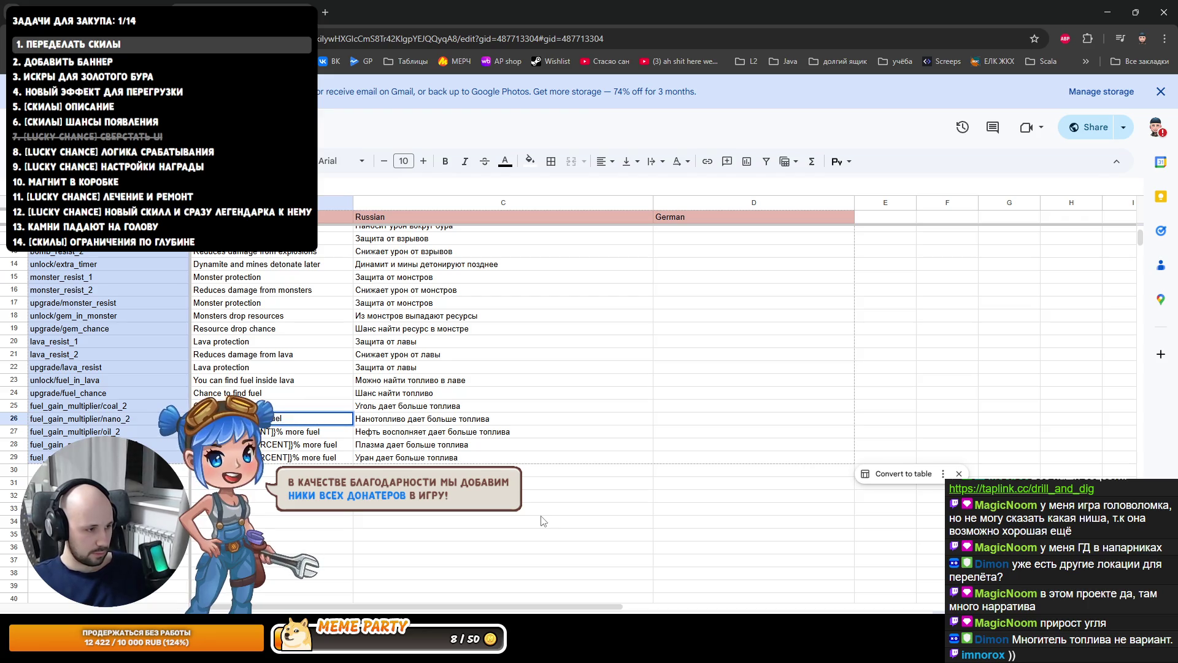
{"action": "key", "text": "Return"}
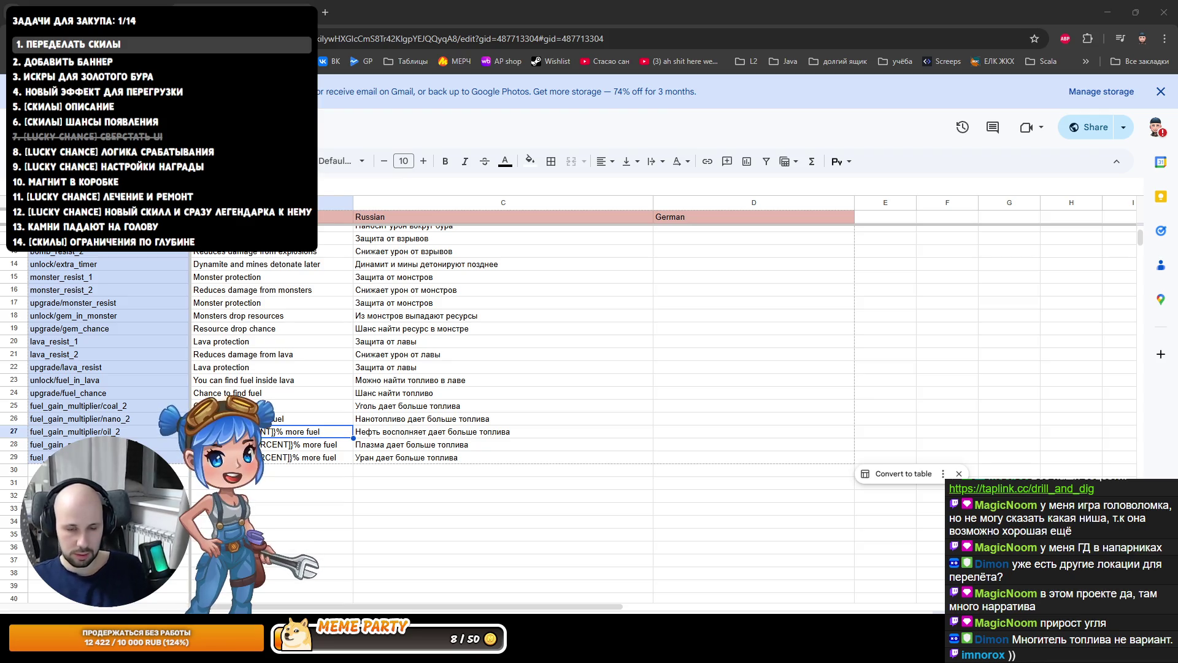
Remove the [[PERCENT]]% placeholder from the English oil-fuel text in B27.
{"action": "key", "text": "super+shift+s"}
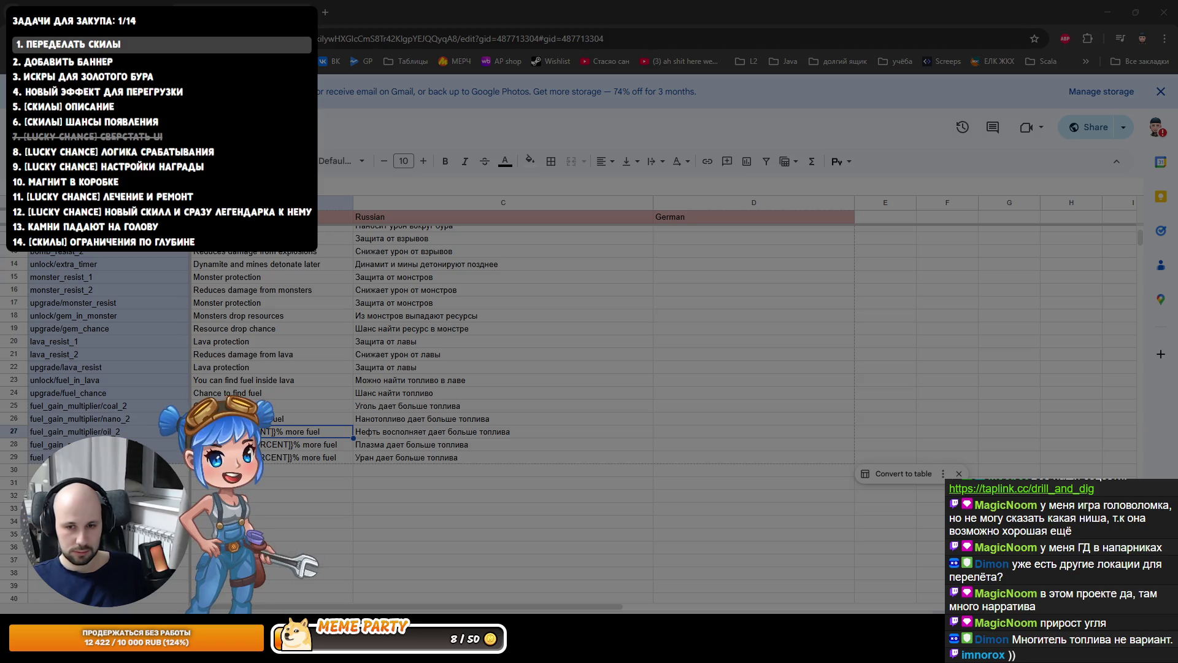
{"action": "key", "text": "Escape"}
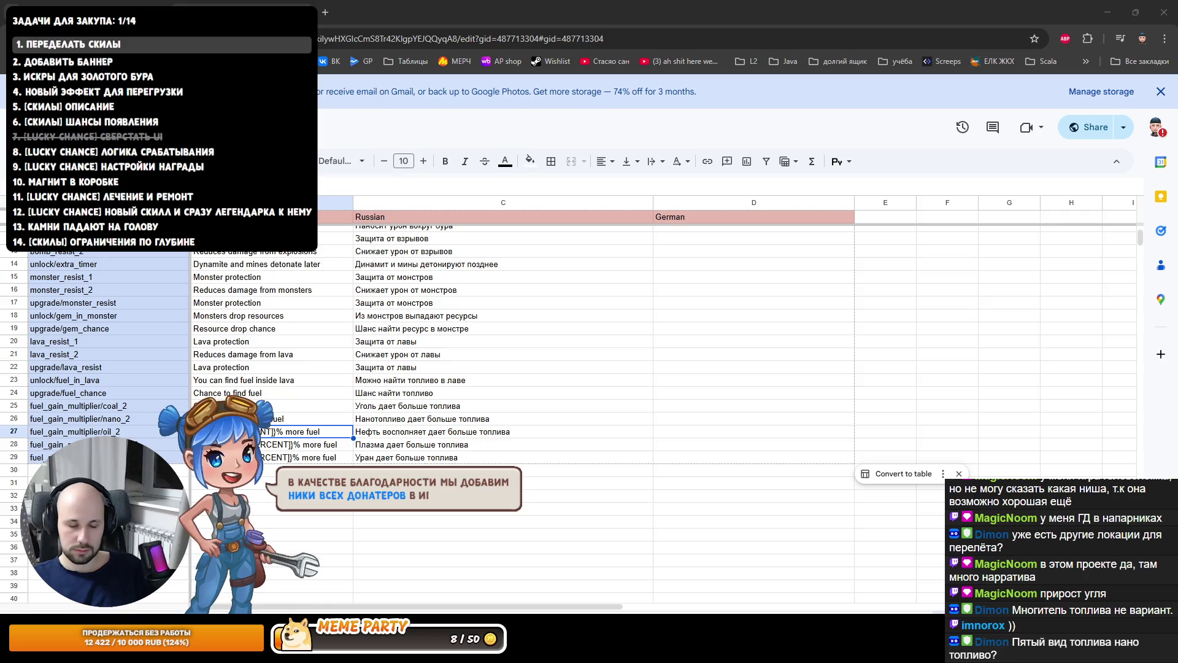
{"action": "double_click", "coordinate": [334, 432]}
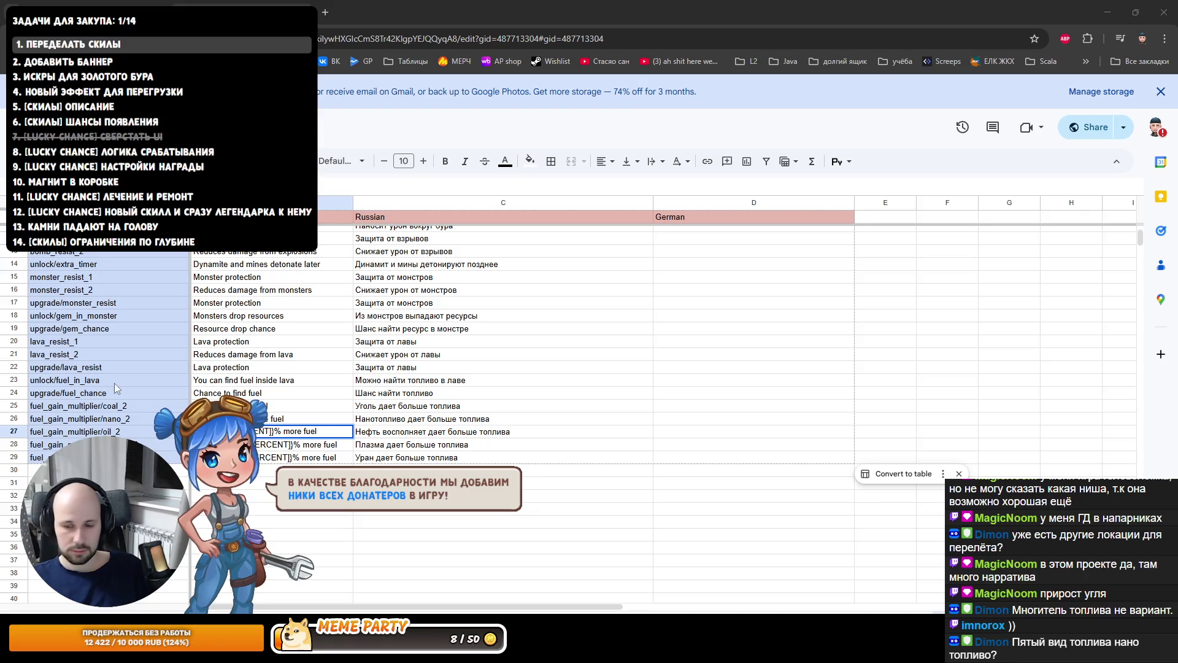
{"action": "key", "text": "alt+Tab"}
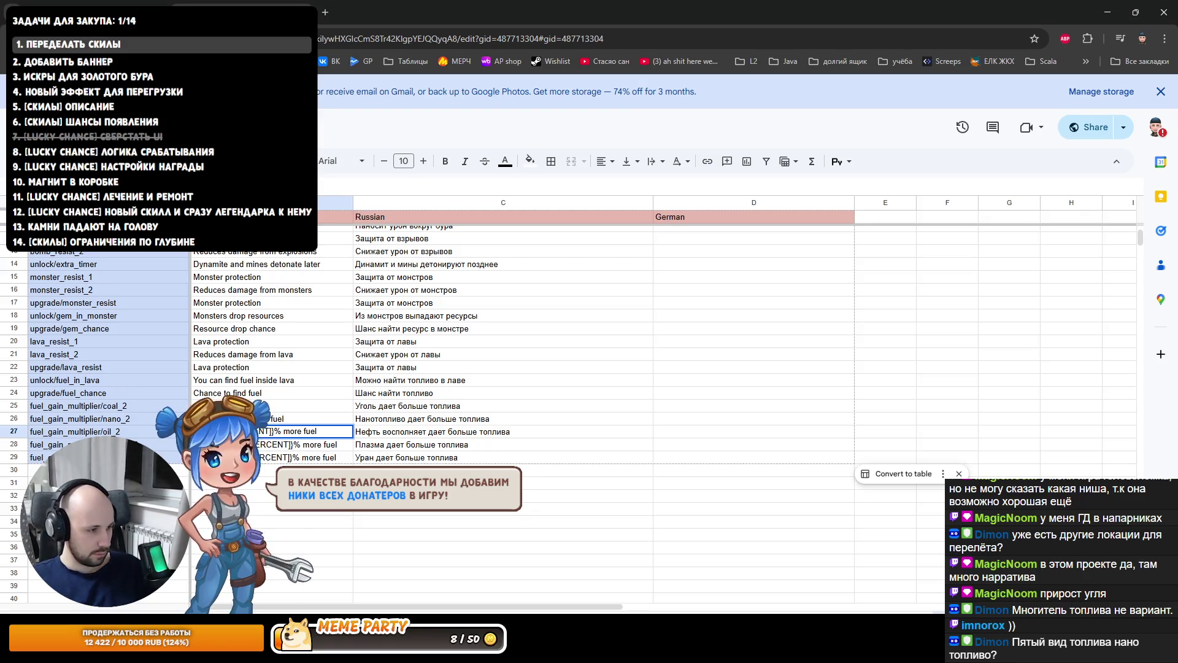
{"action": "key", "text": "shift+Right"}
{"action": "key", "text": "shift+Right"}
{"action": "key", "text": "shift+Right"}
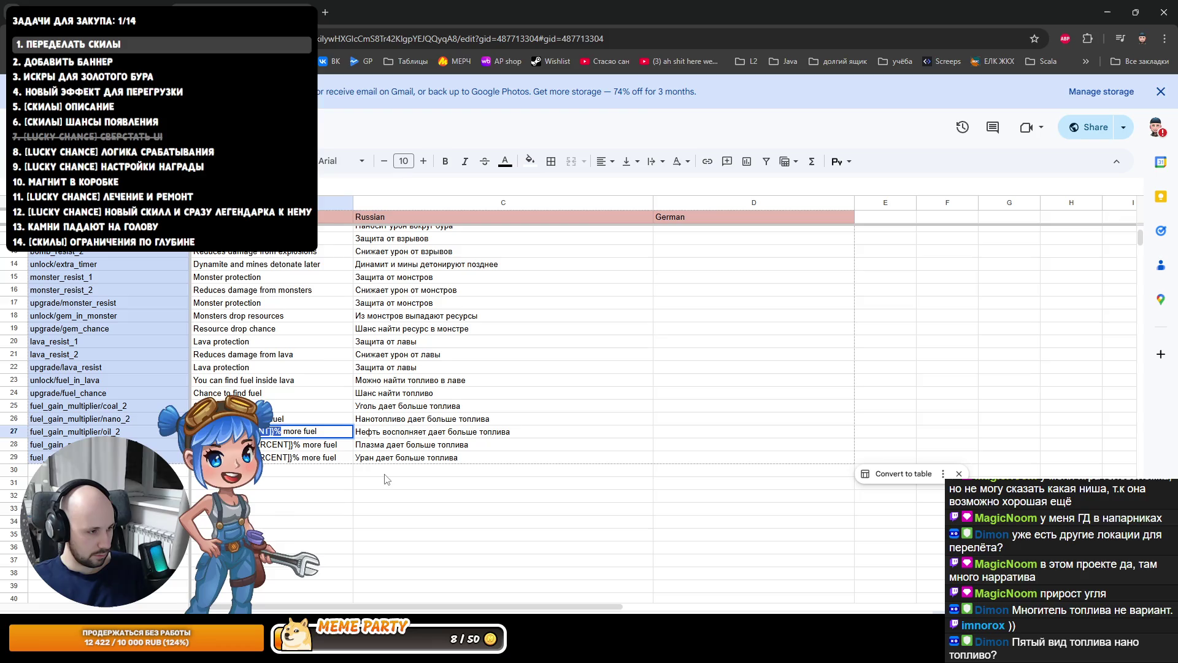
{"action": "key", "text": "Return"}
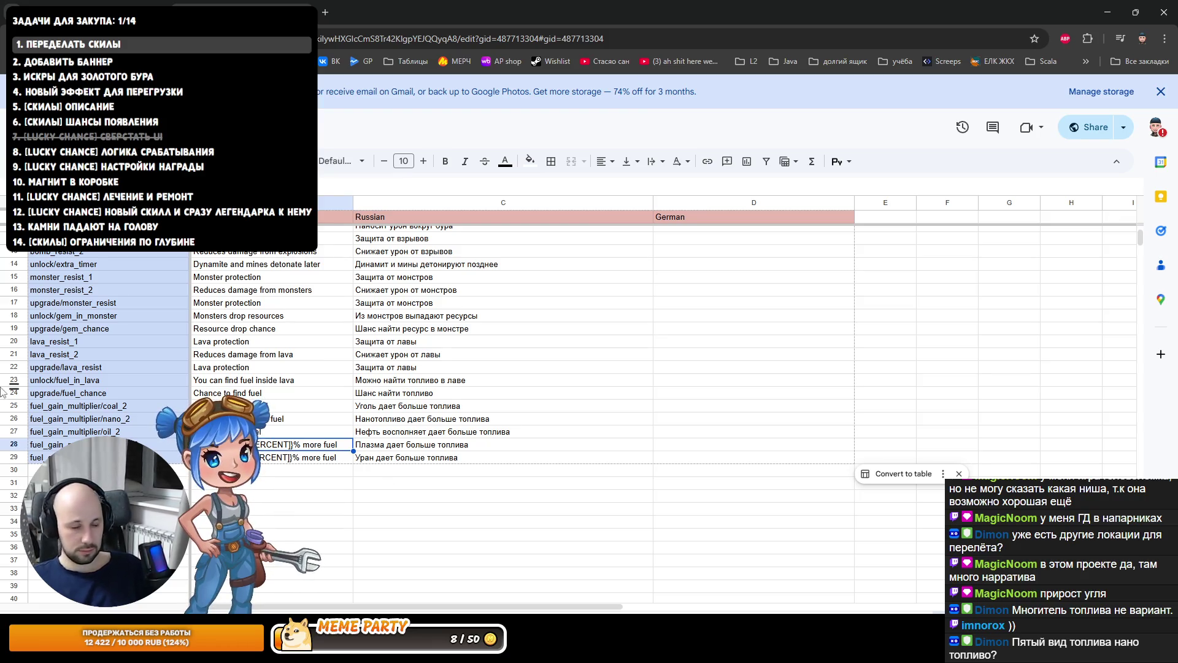
Remove the [[PERCENT]]% placeholder from the English plasma and uranium texts in B28 and B29.
{"action": "double_click", "coordinate": [305, 444]}
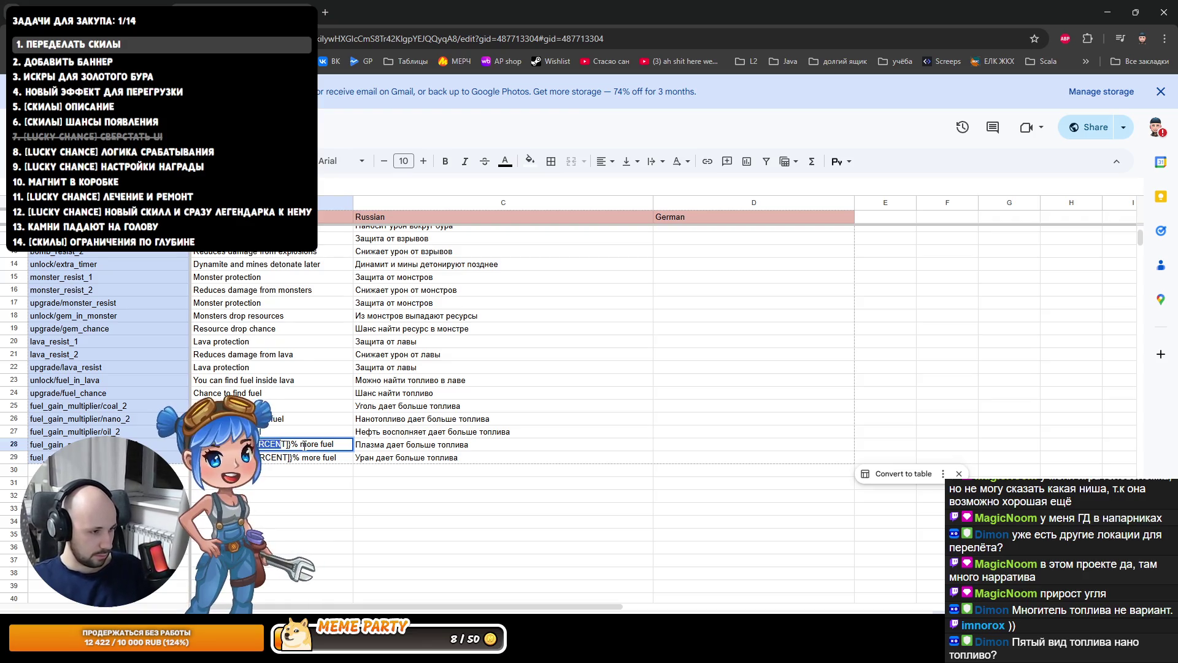
{"action": "key", "text": "Delete"}
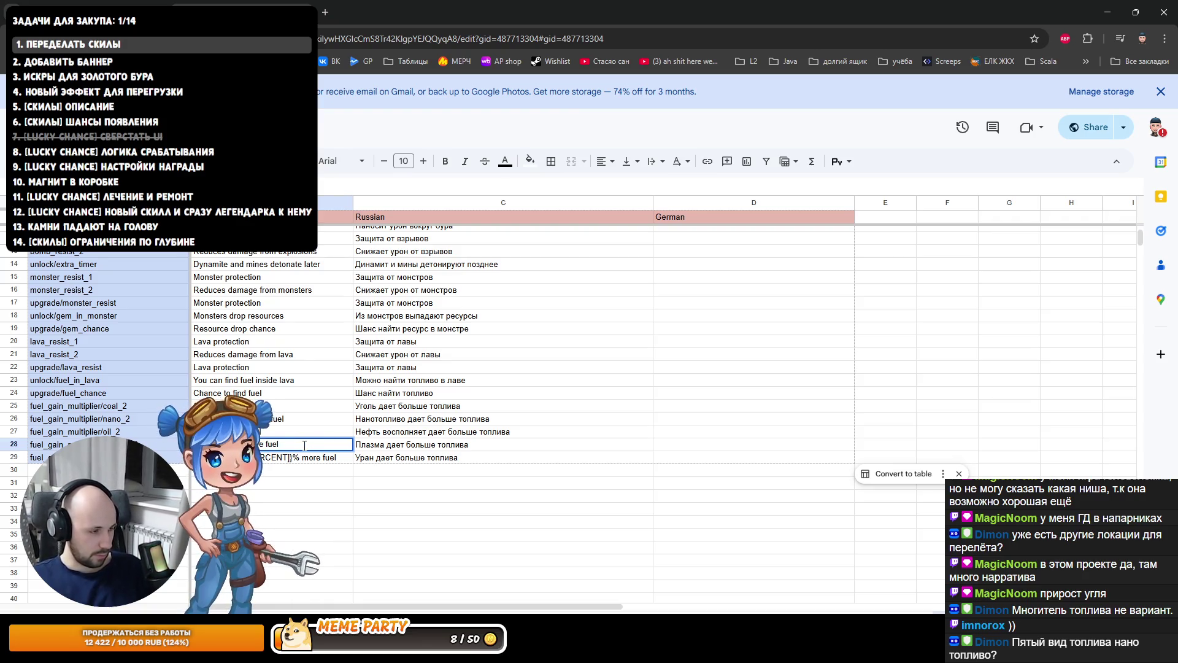
{"action": "key", "text": "Return"}
{"action": "key", "text": "Return"}
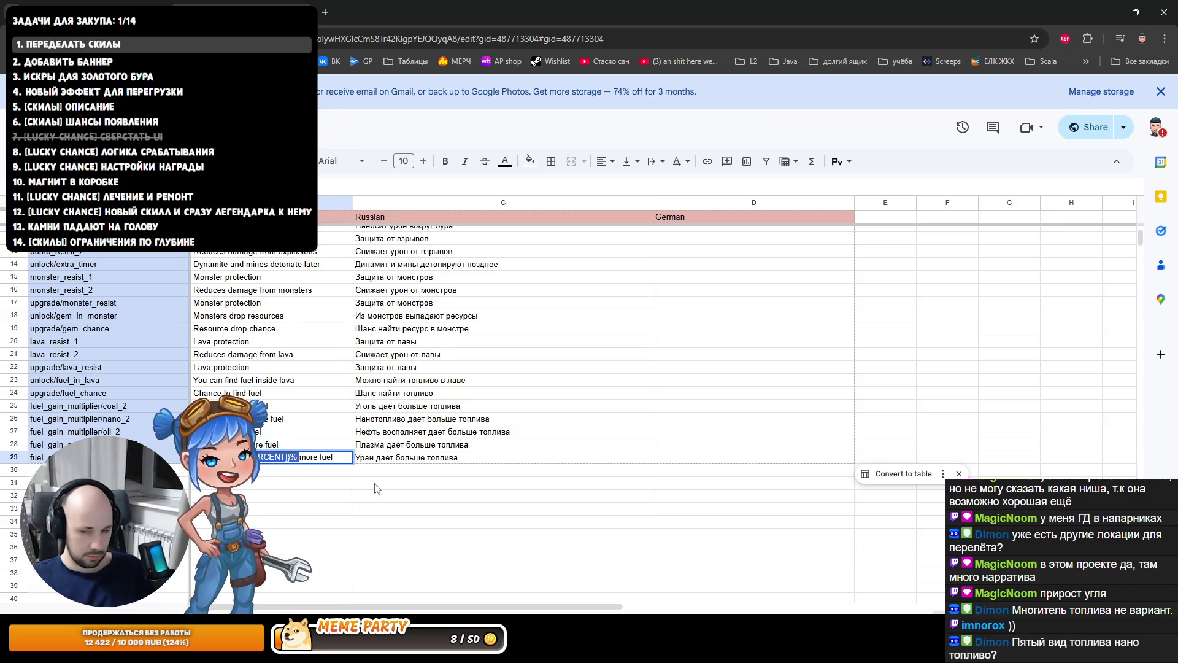
{"action": "key", "text": "Delete"}
{"action": "key", "text": "Return"}
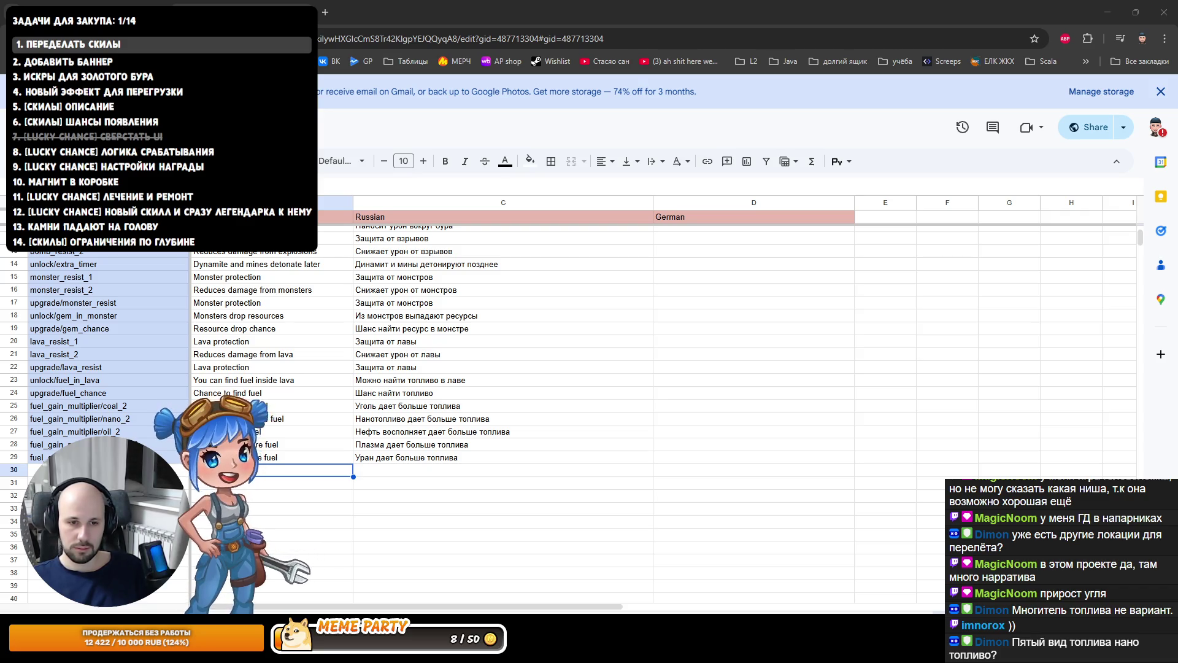
{"action": "key", "text": "ctrl+h"}
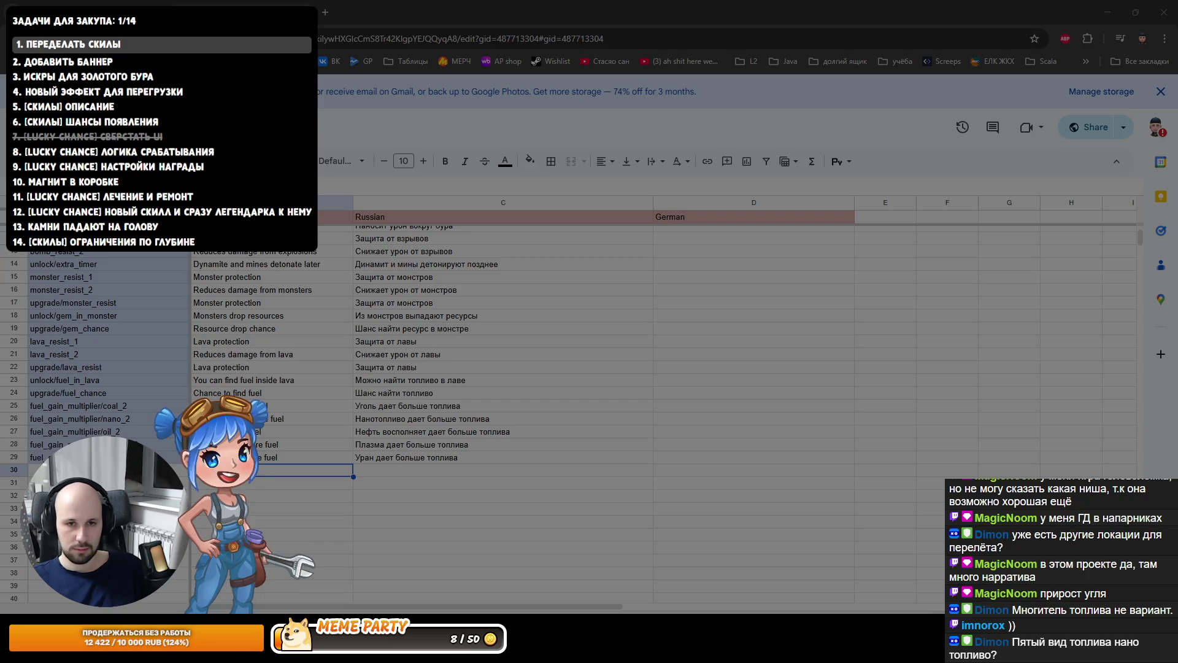
{"action": "key", "text": "Escape"}
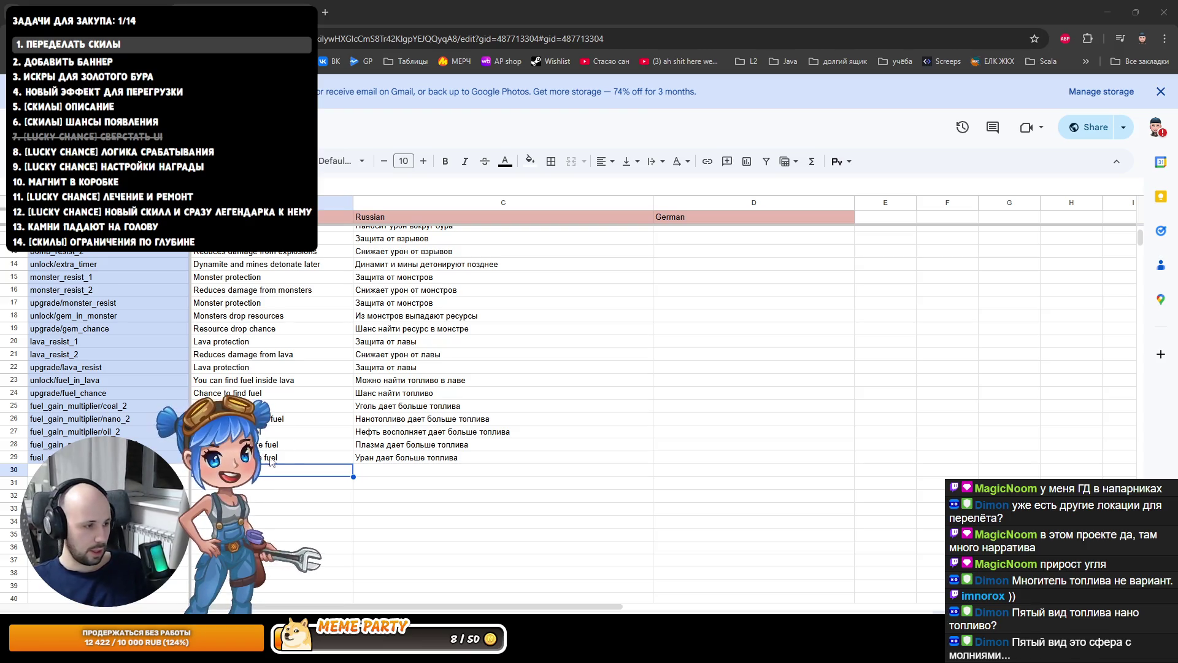
Change the A25 key prefix from fuel_gain_multiplier to upgrade/fuel_gain and drop the trailing _2.
{"action": "left_click", "coordinate": [94, 407]}
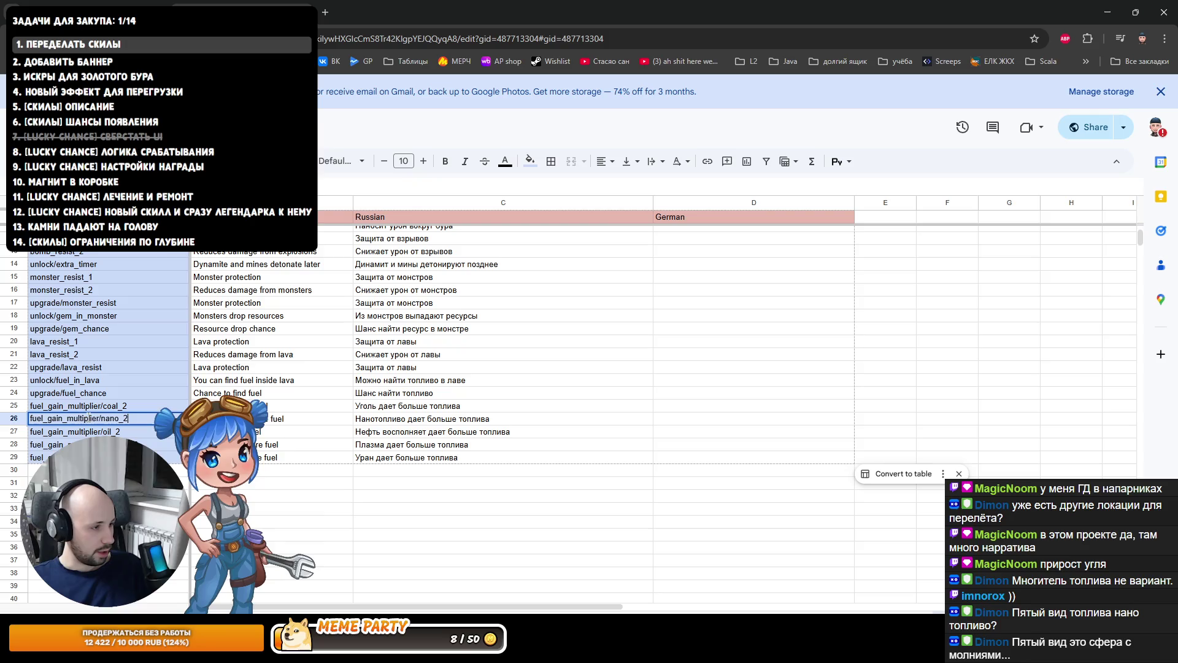
{"action": "left_click", "coordinate": [175, 391]}
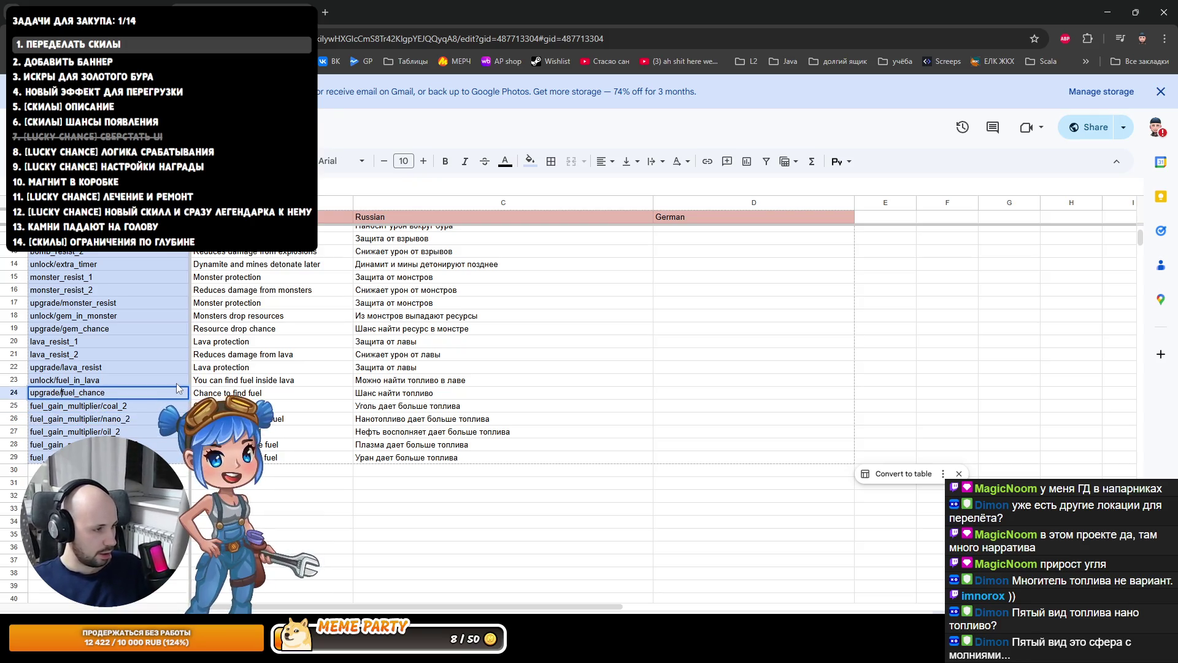
{"action": "key", "text": "ctrl+a"}
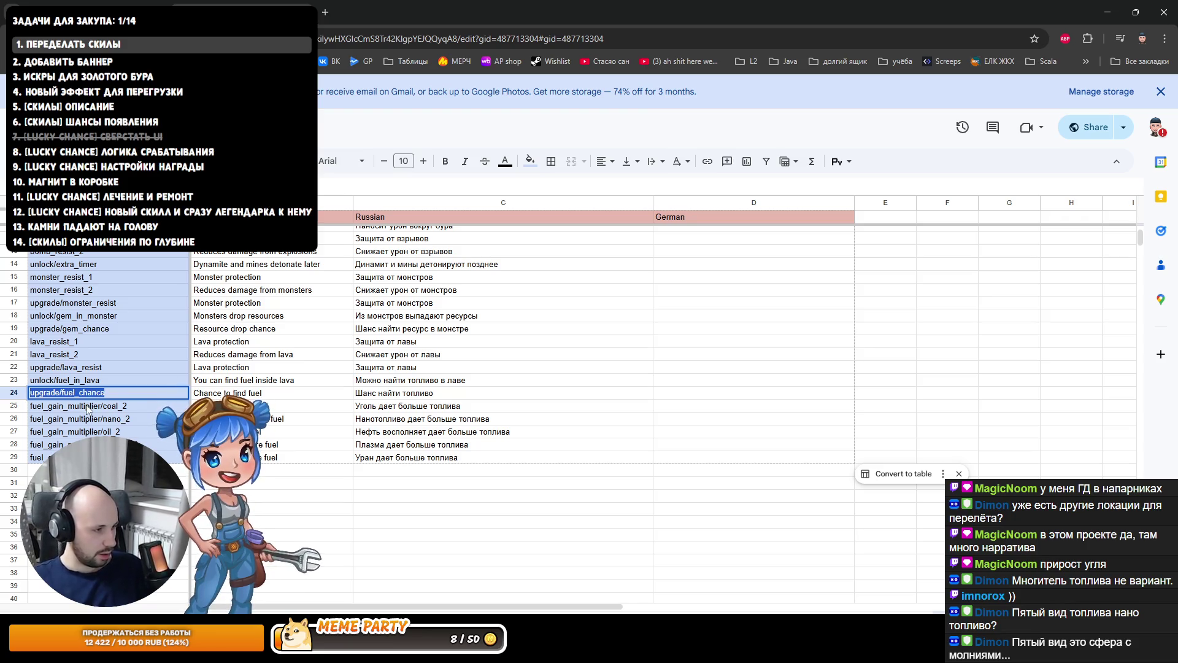
{"action": "double_click", "coordinate": [101, 406]}
{"action": "key", "text": "shift+Home"}
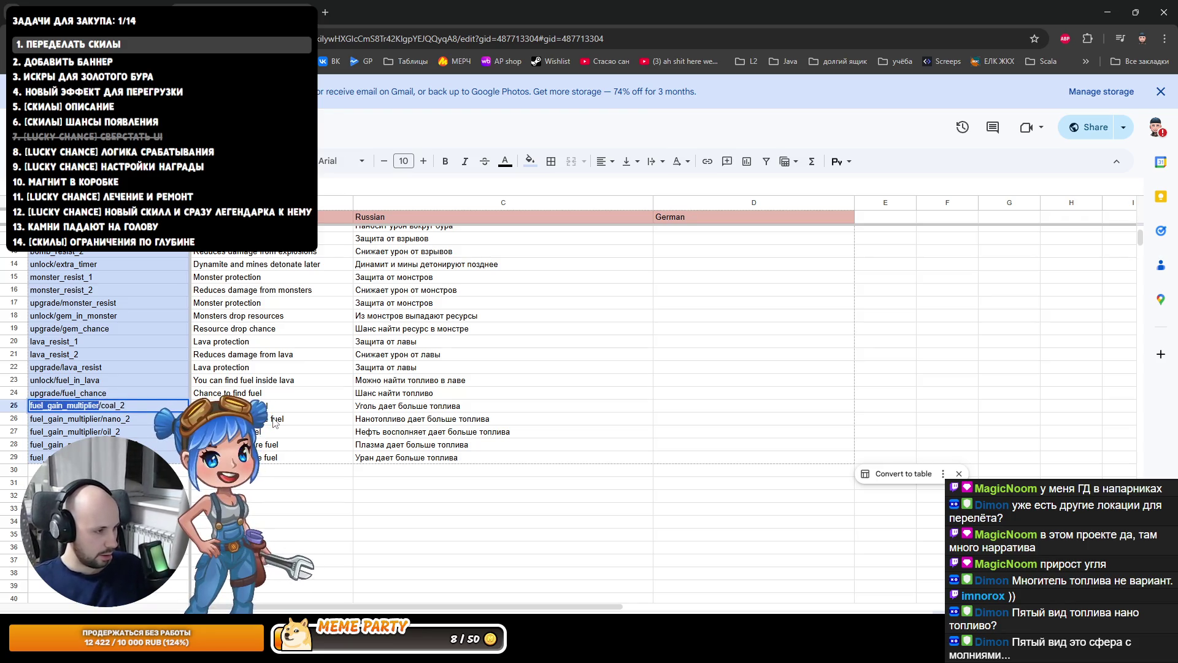
{"action": "type", "text": "upgrade/fuel_chan"}
{"action": "key", "text": "BackSpace"}
{"action": "key", "text": "BackSpace"}
{"action": "key", "text": "BackSpace"}
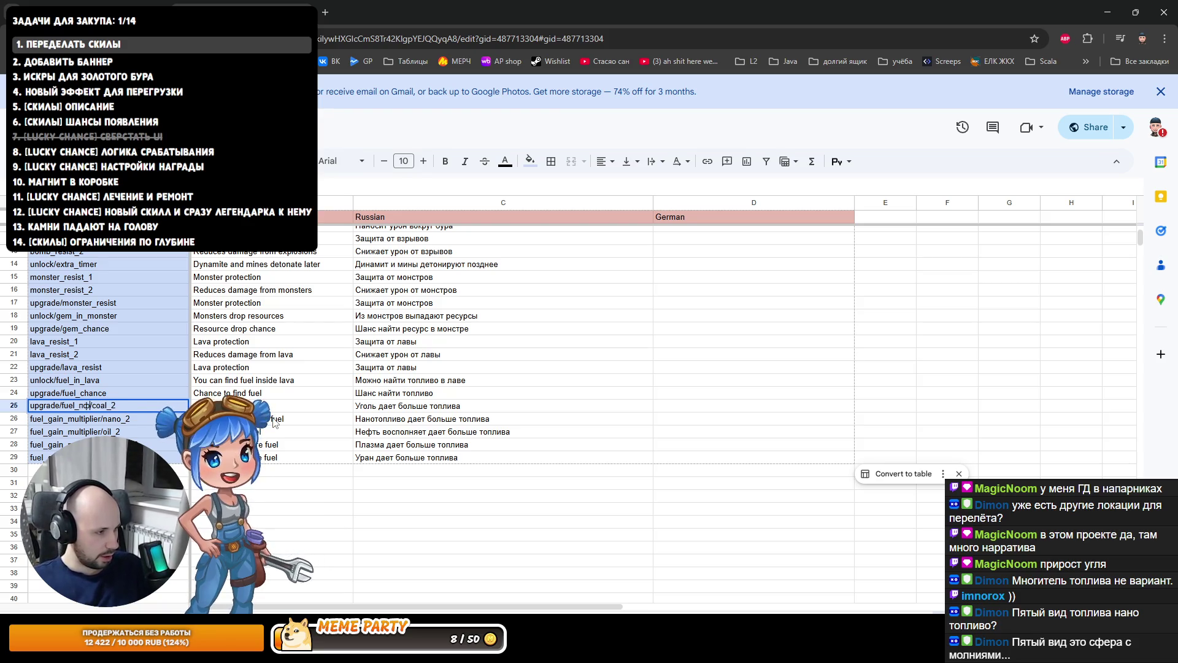
{"action": "type", "text": "пфр"}
{"action": "key", "text": "BackSpace"}
{"action": "key", "text": "BackSpace"}
{"action": "key", "text": "BackSpace"}
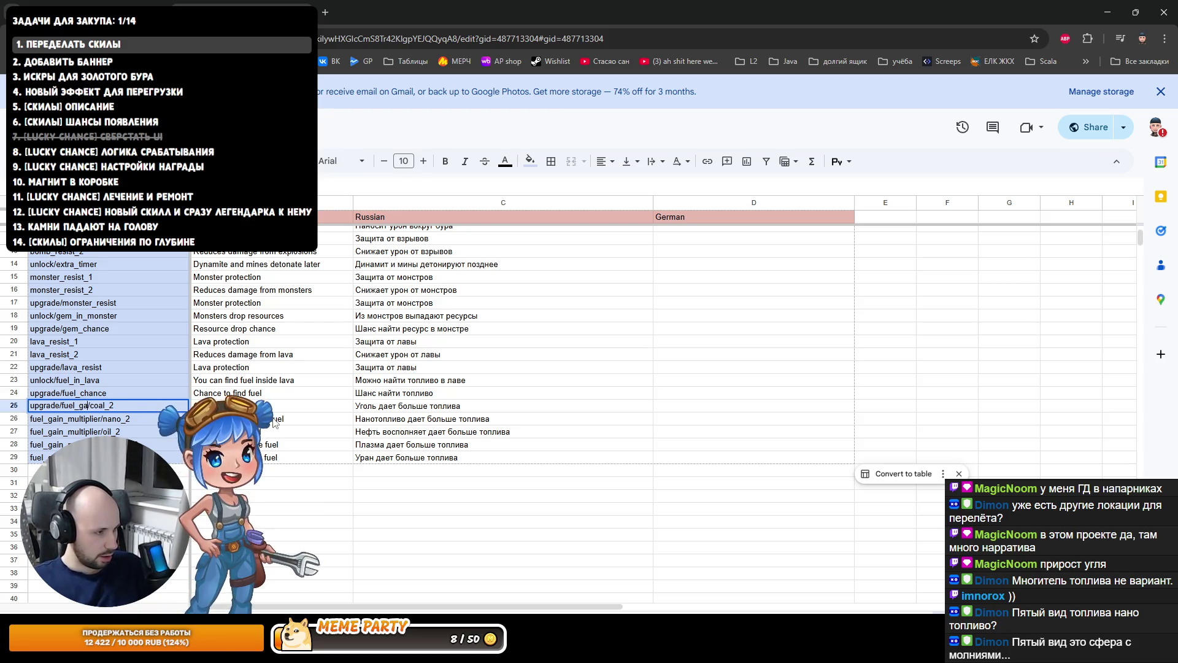
{"action": "type", "text": "gain"}
{"action": "key", "text": "End"}
{"action": "key", "text": "BackSpace"}
{"action": "key", "text": "BackSpace"}
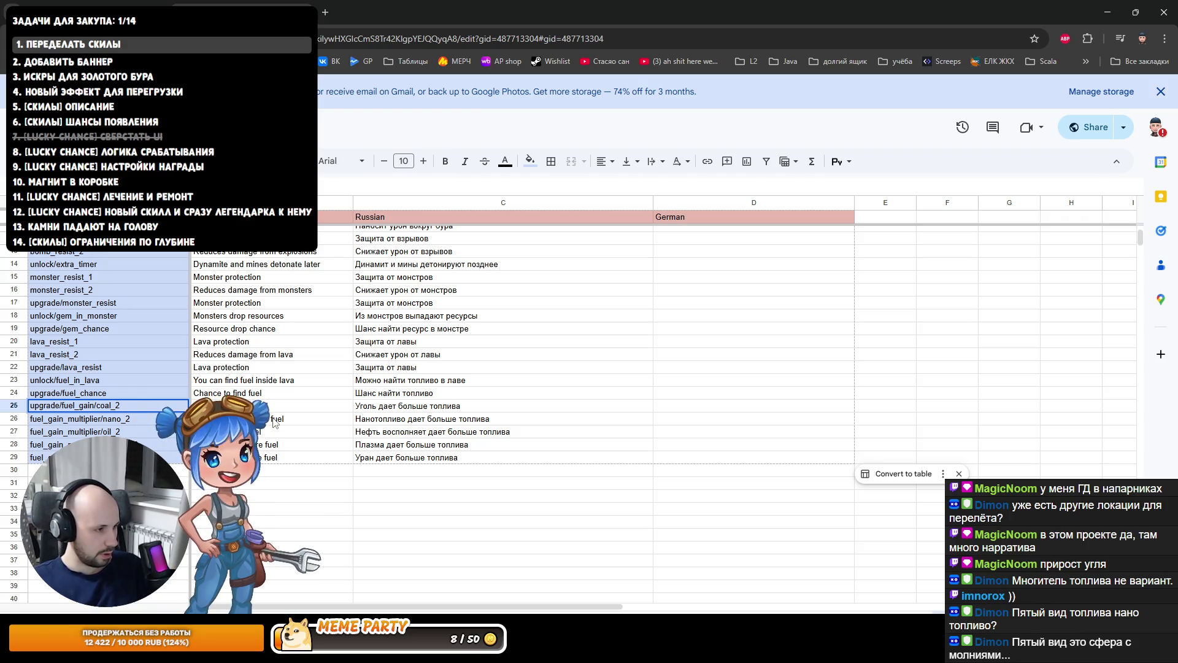
{"action": "key", "text": "ctrl+Return"}
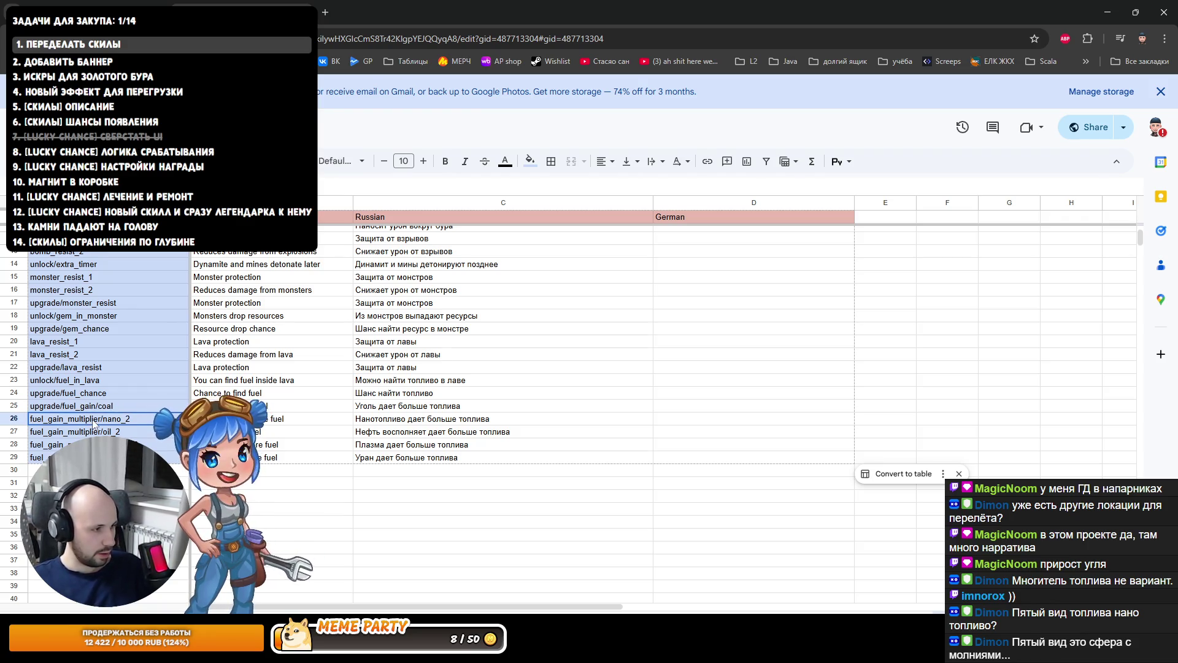